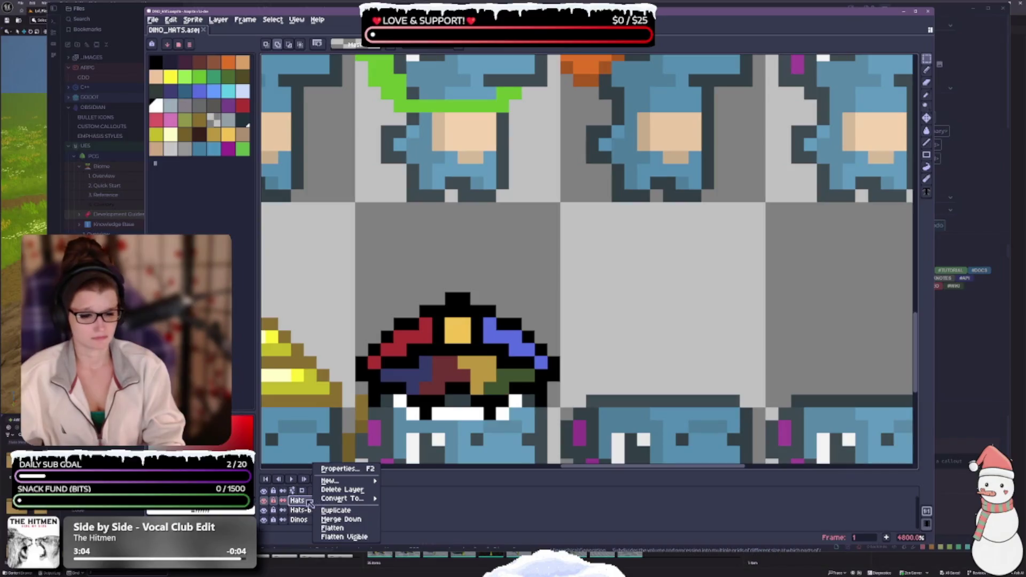
- Lower the Hats frame-1 cel's opacity so the dinos show through, then select the Hats layer
key(Escape)
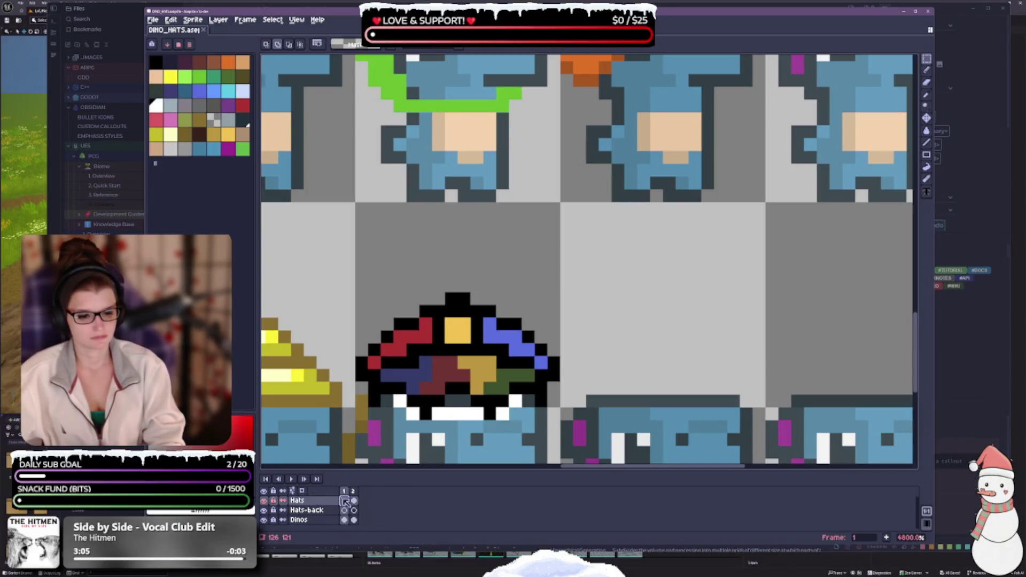
double_click(345, 501)
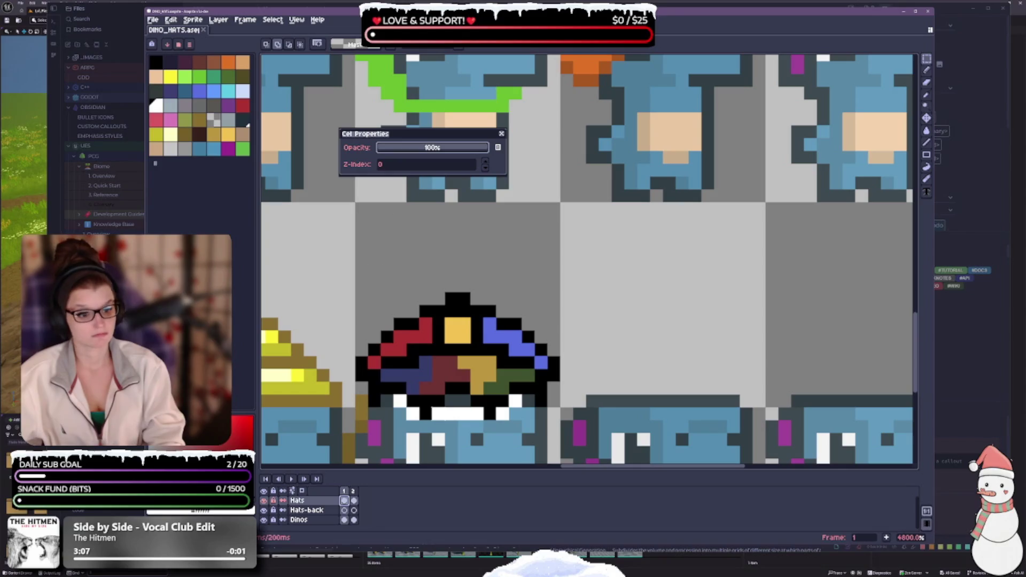
scroll(515, 176, down, 3)
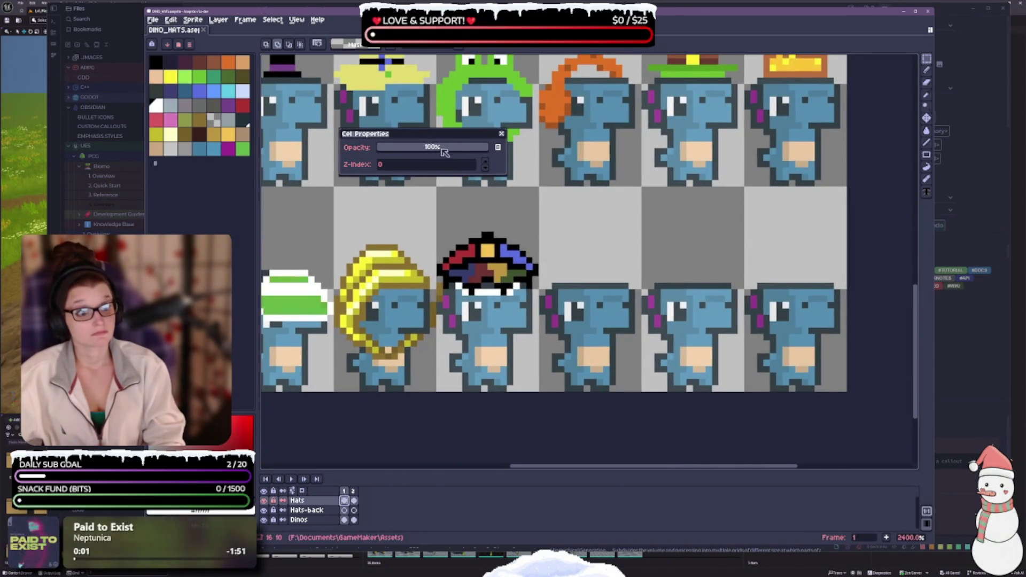
mouse_move(447, 135)
mouse_down()
mouse_move(446, 166)
mouse_move(789, 450)
mouse_move(773, 469)
mouse_up()
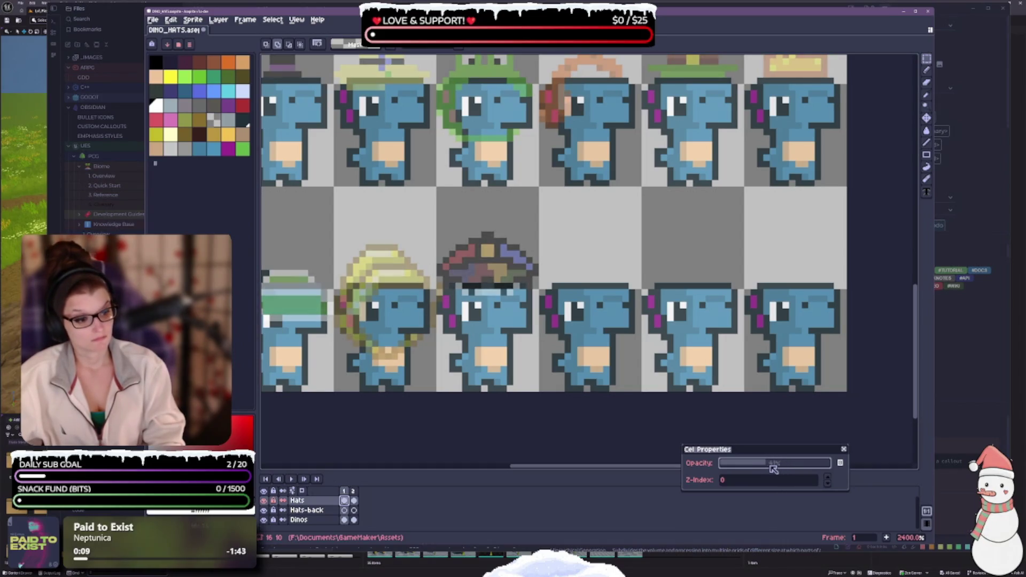
click(844, 450)
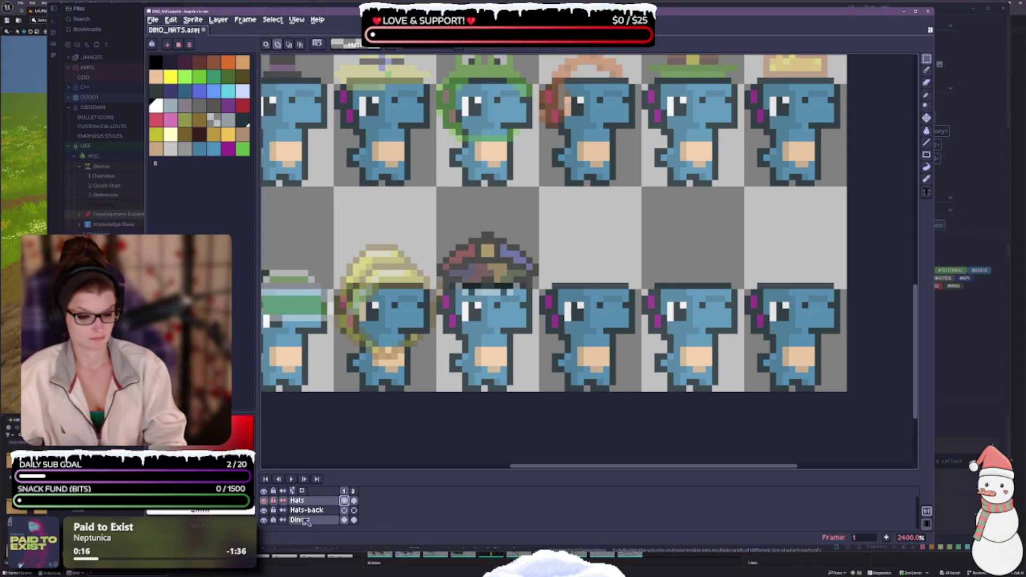
click(299, 501)
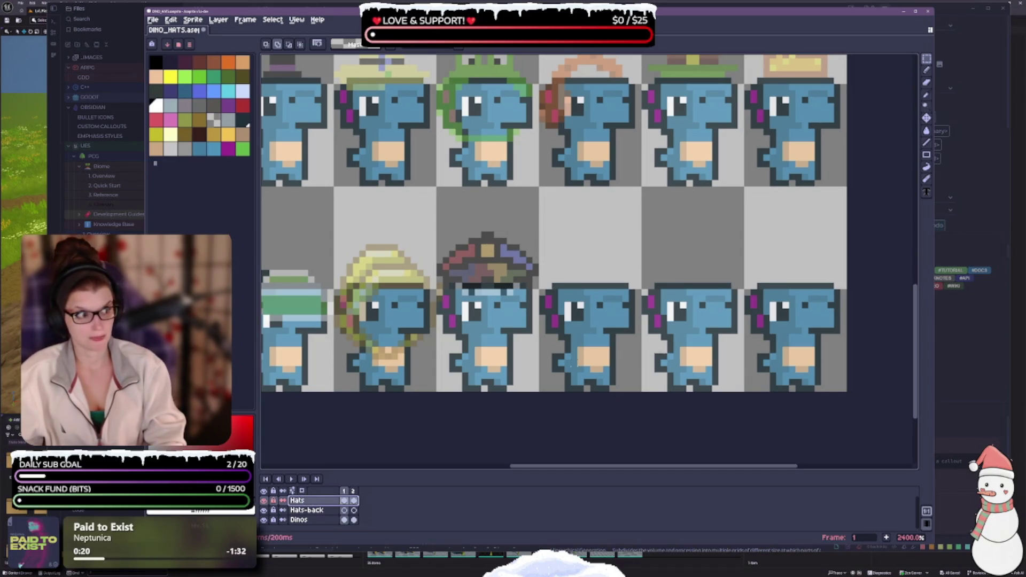
- Paste a copy of the fourth-row captain hat onto Hats-back and start repainting its top-left outline light
scroll(514, 289, up, 1)
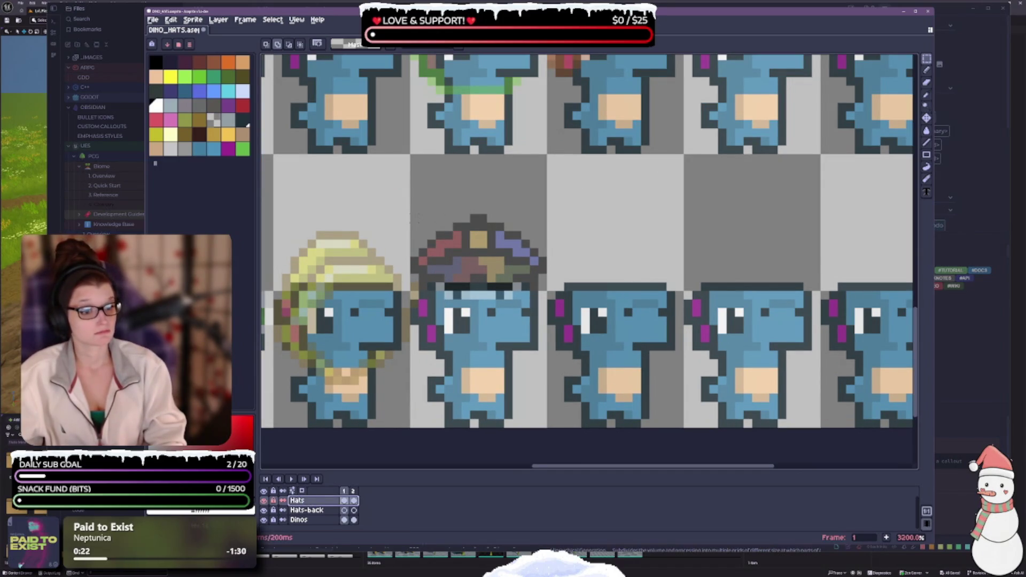
mouse_move(410, 214)
mouse_down()
mouse_move(529, 249)
mouse_move(545, 272)
mouse_move(546, 308)
mouse_up()
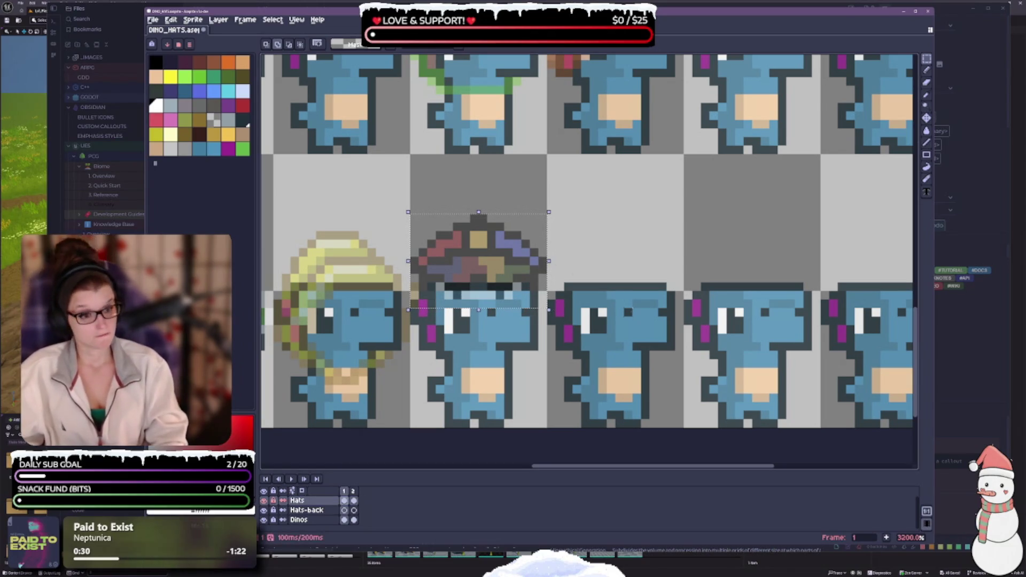
click(289, 511)
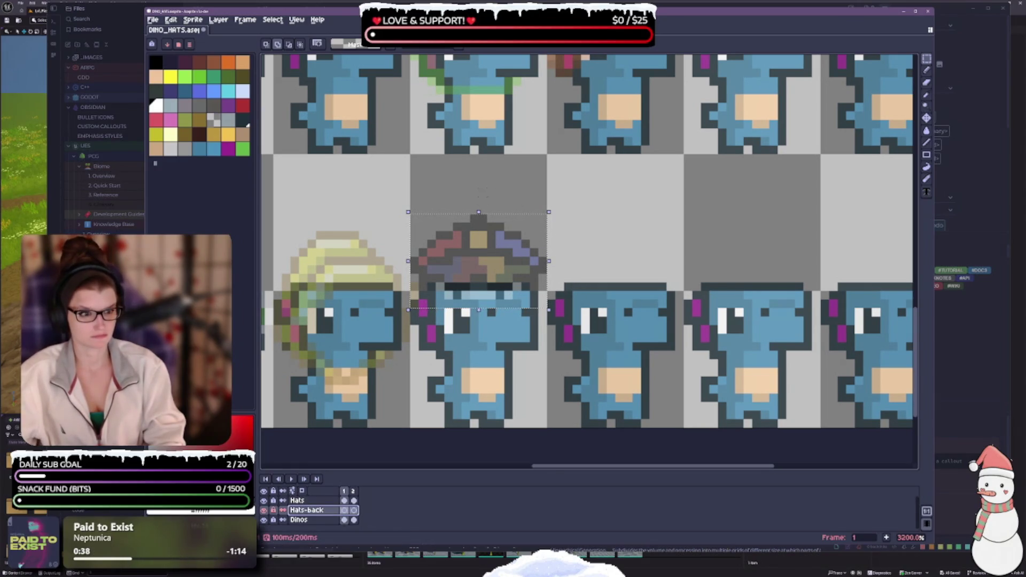
key(ctrl+v)
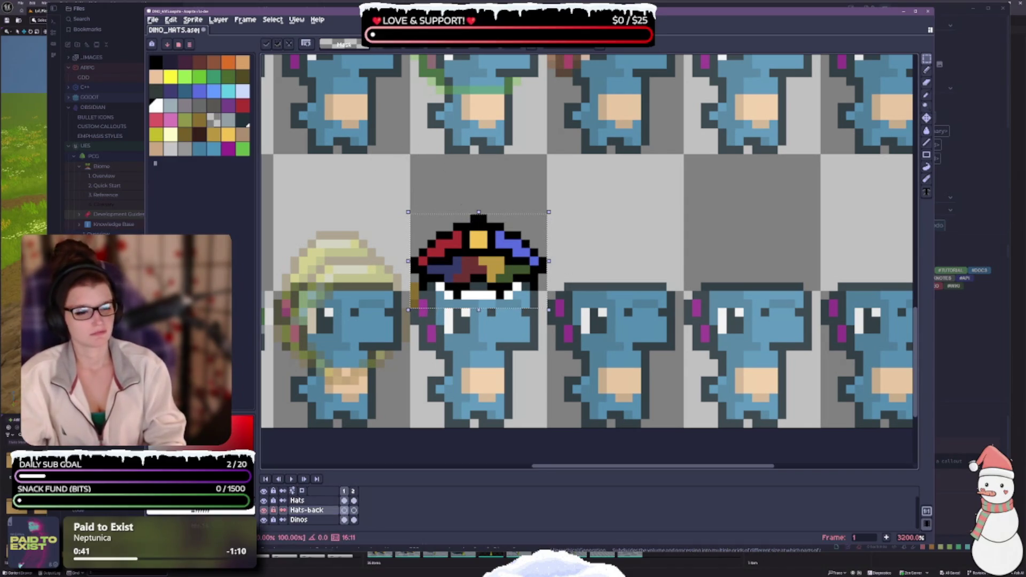
click(377, 390)
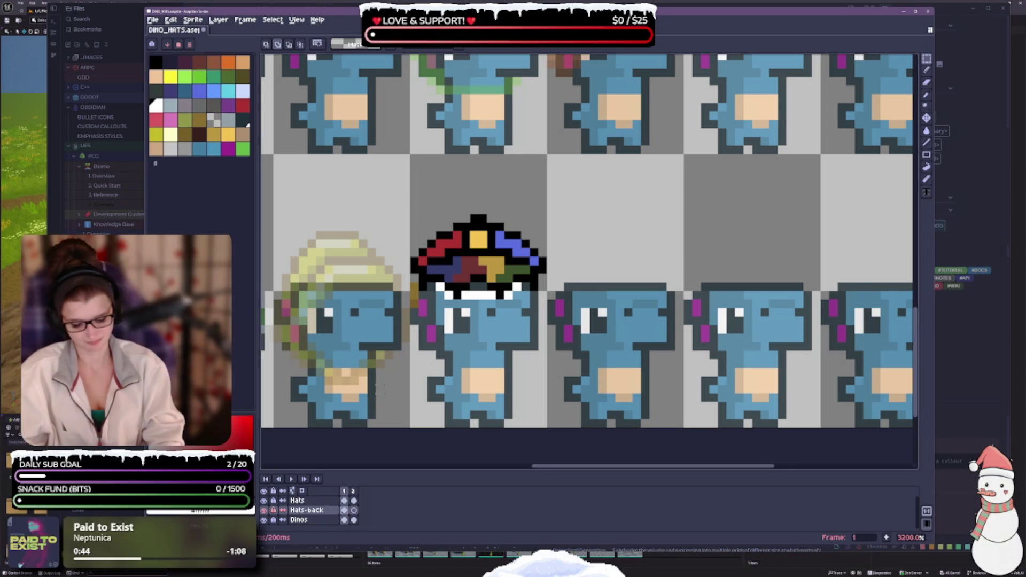
key(b)
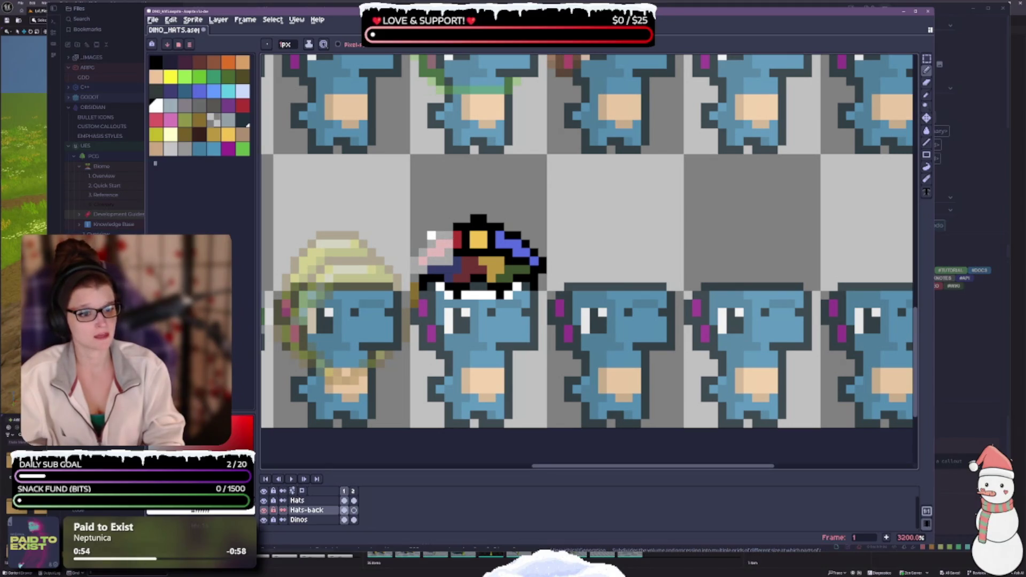
drag(465, 229, 475, 231)
- Repaint a black pixel on the hat's top edge light, then return to the Hats layer
click(491, 228)
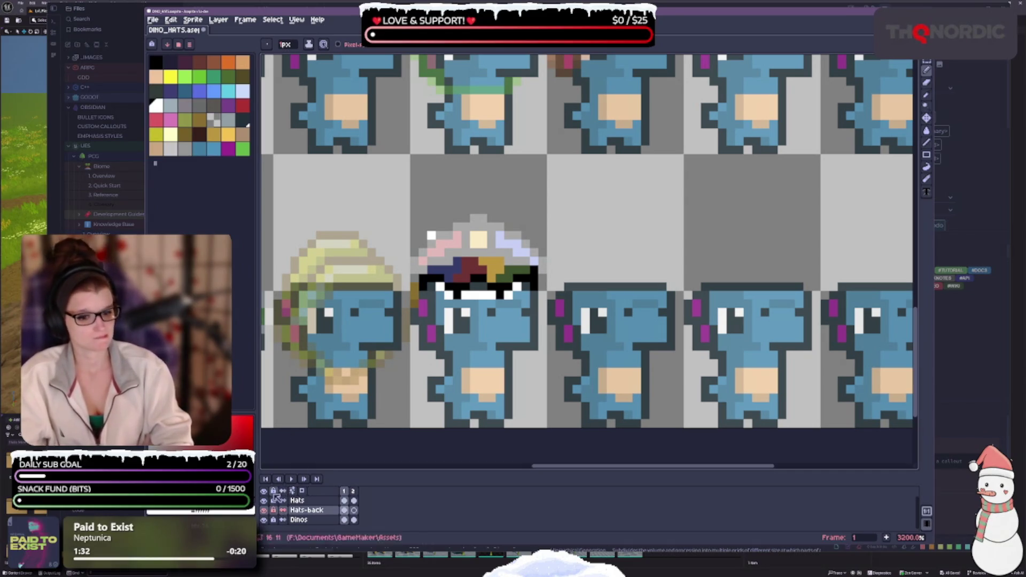
click(297, 501)
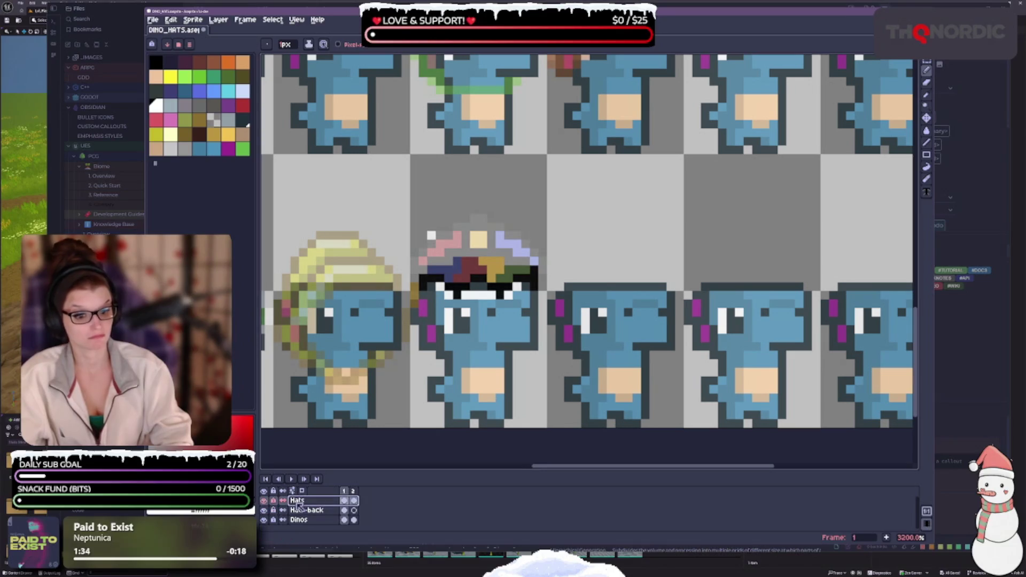
- Raise the Hats frame-1 cel opacity to 100% in Cel Properties
right_click(343, 504)
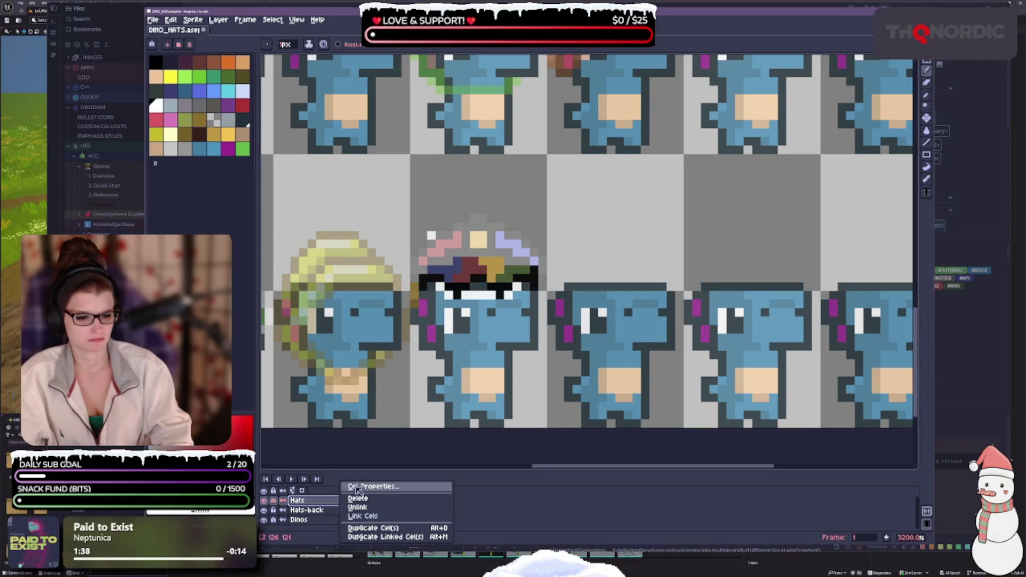
click(372, 487)
drag(771, 462, 831, 468)
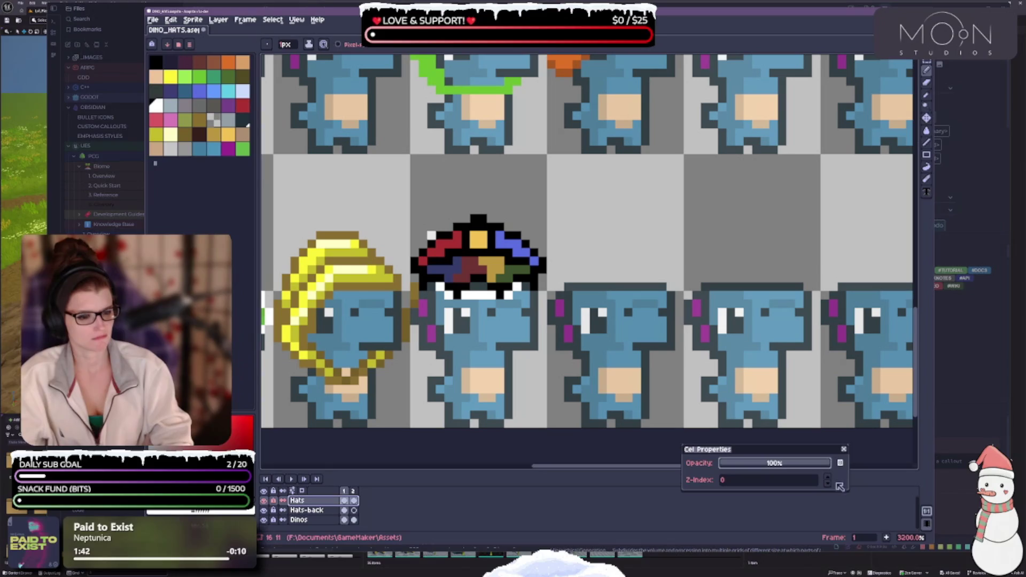
click(843, 450)
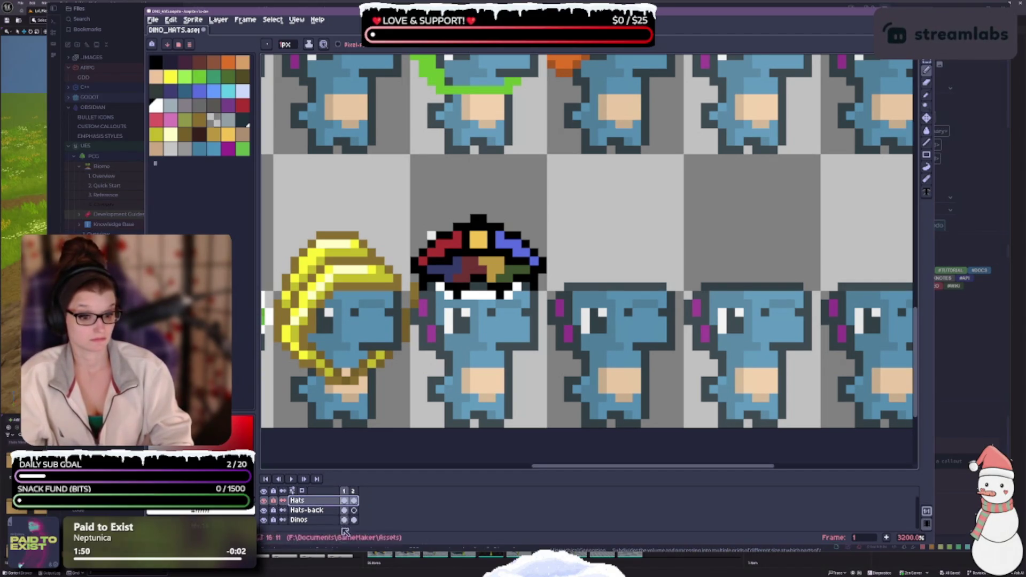
- Flip between frames 1 and 2 on Hats and Hats-back to compare the hats
click(354, 510)
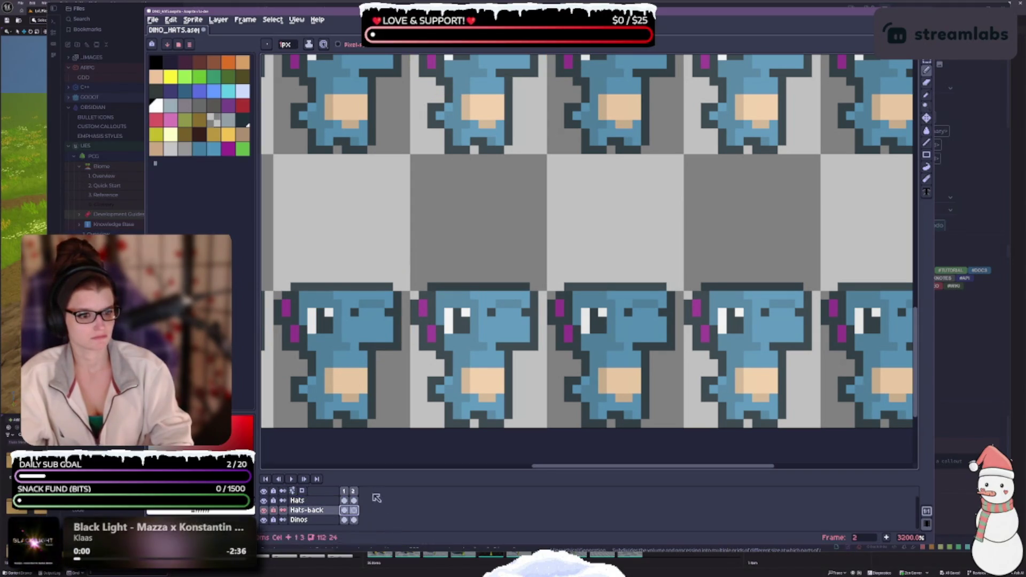
click(322, 501)
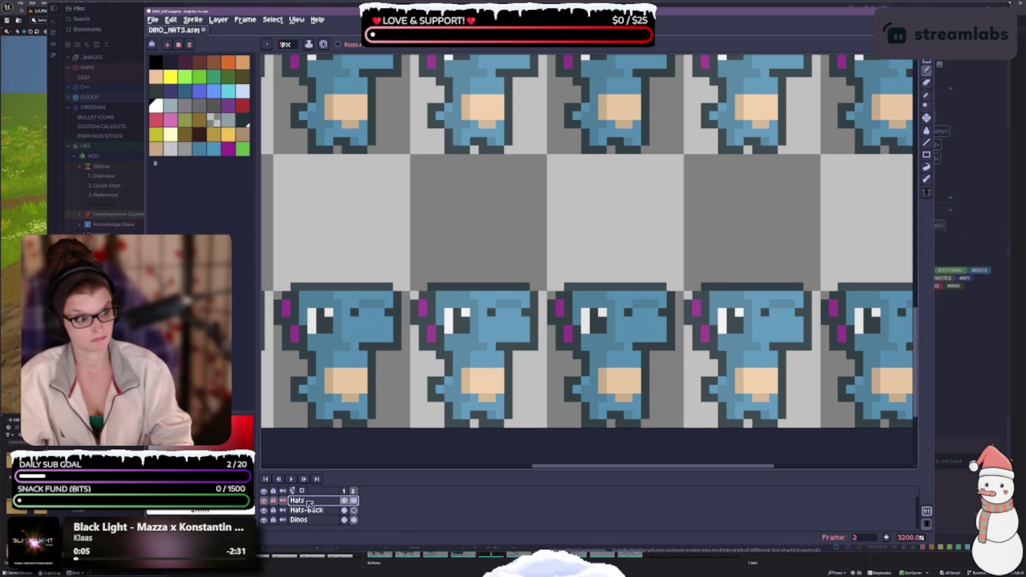
click(345, 510)
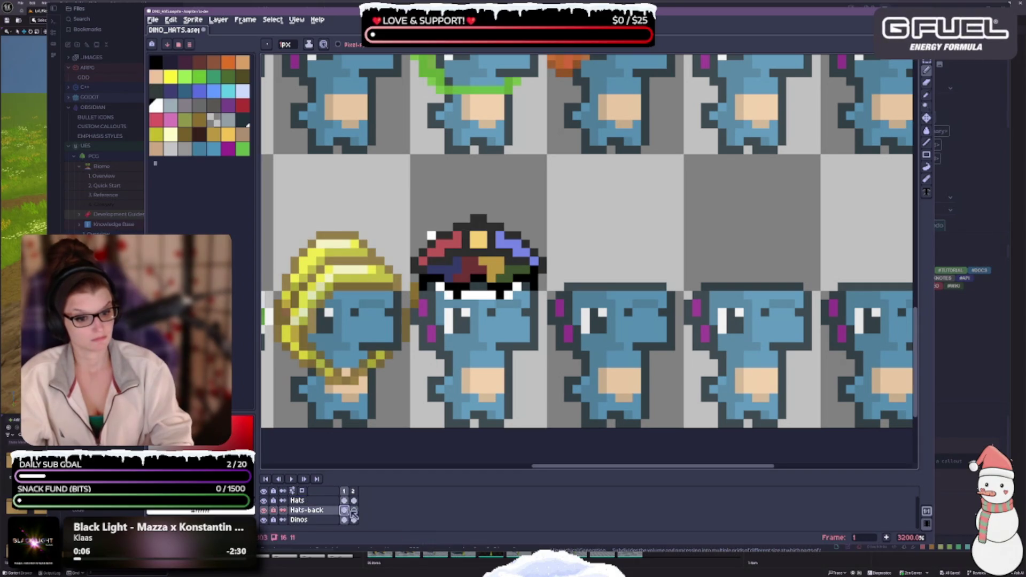
right_click(353, 510)
click(340, 474)
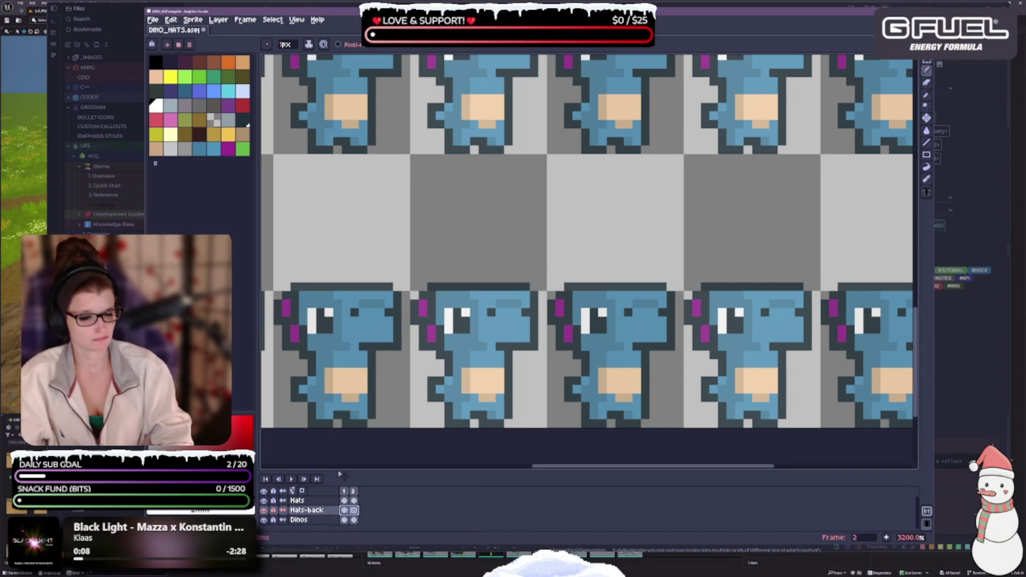
click(344, 511)
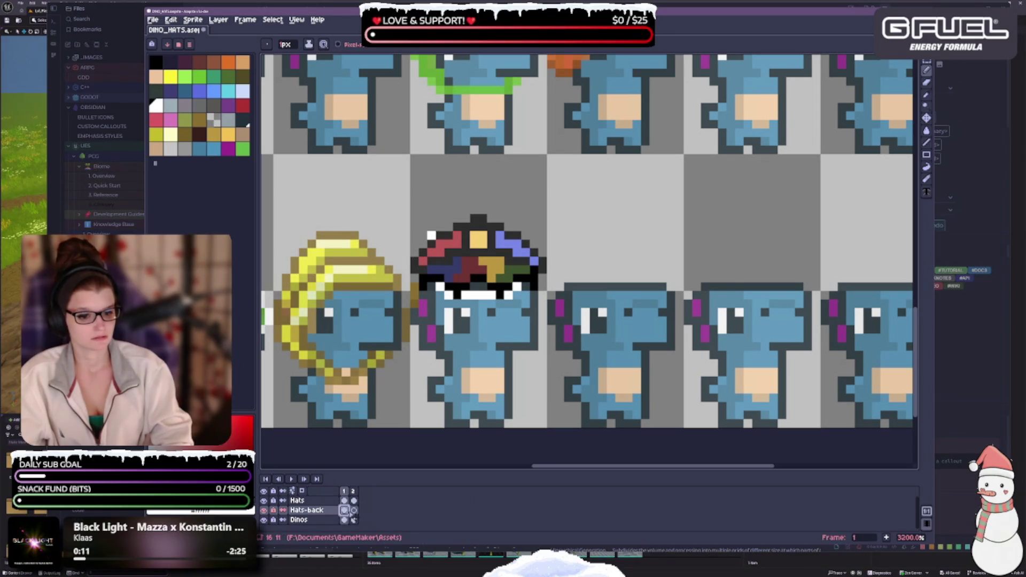
- Check the Hats-back frame-1 cel settings, compare frames again, and select the Hats layer
double_click(344, 511)
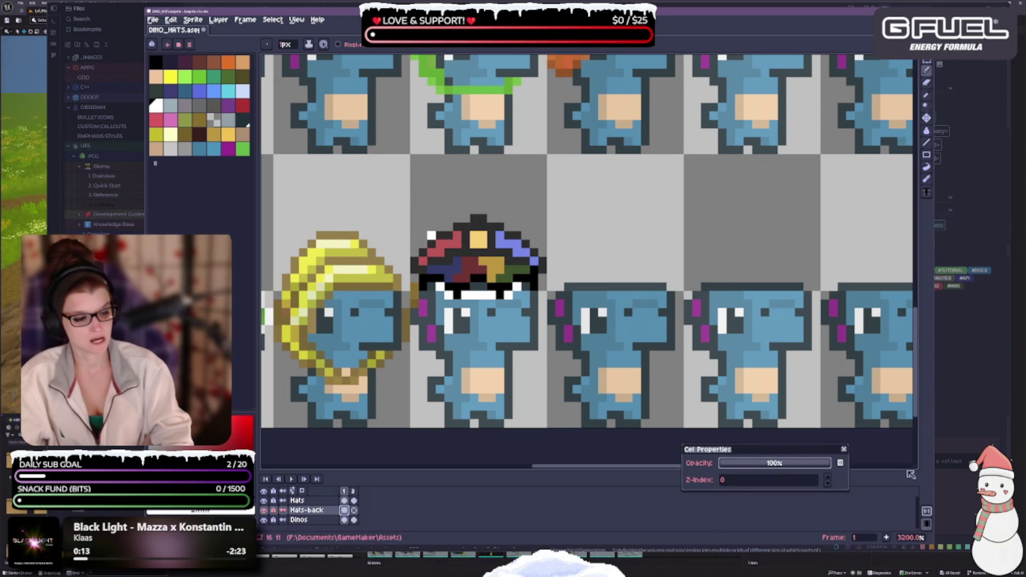
click(843, 450)
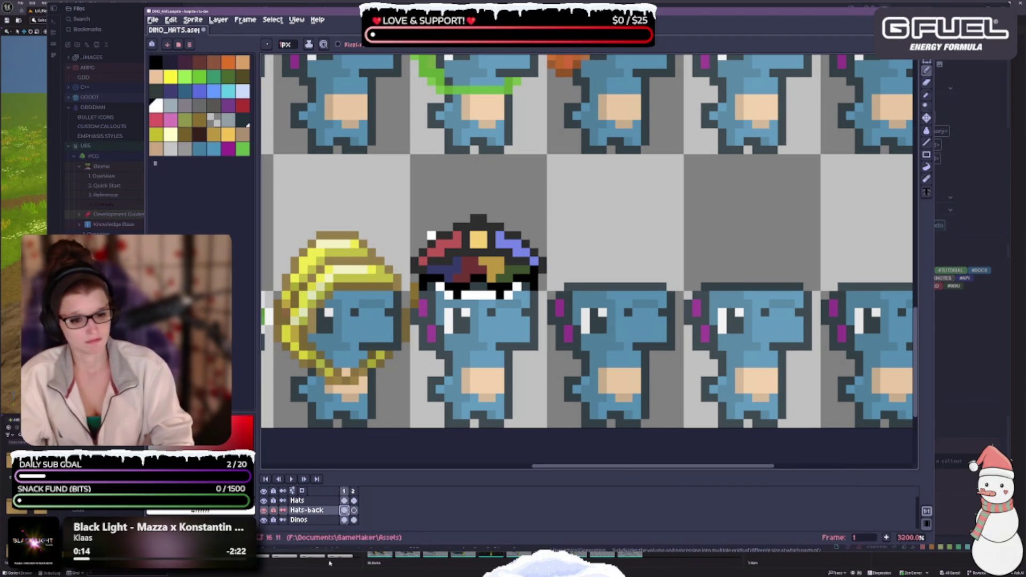
click(352, 491)
click(345, 491)
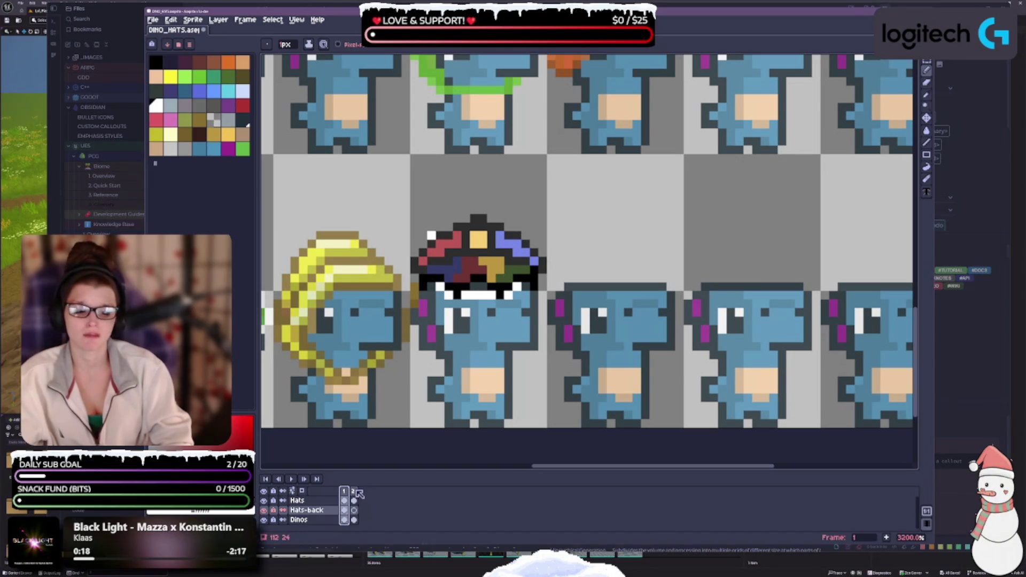
click(353, 500)
click(344, 491)
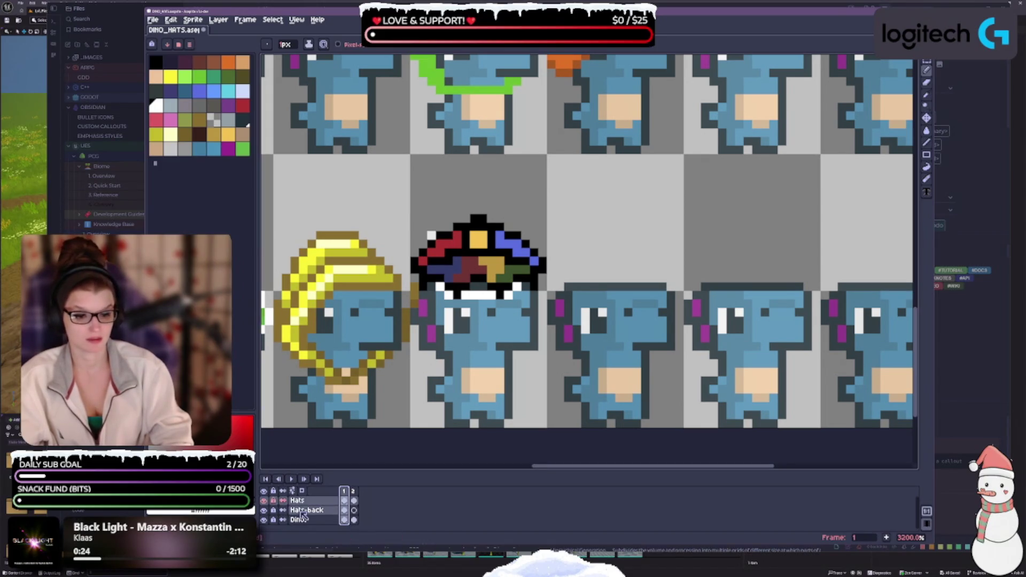
click(297, 501)
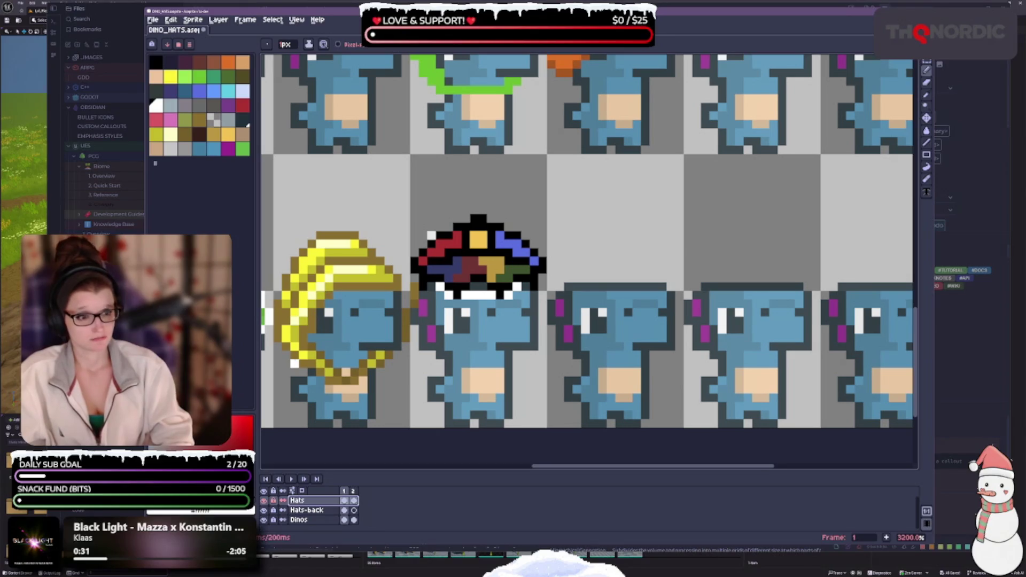
- Adjust the Hats layer opacity in Layer Properties, finishing at 100% with the Pencil active
double_click(314, 501)
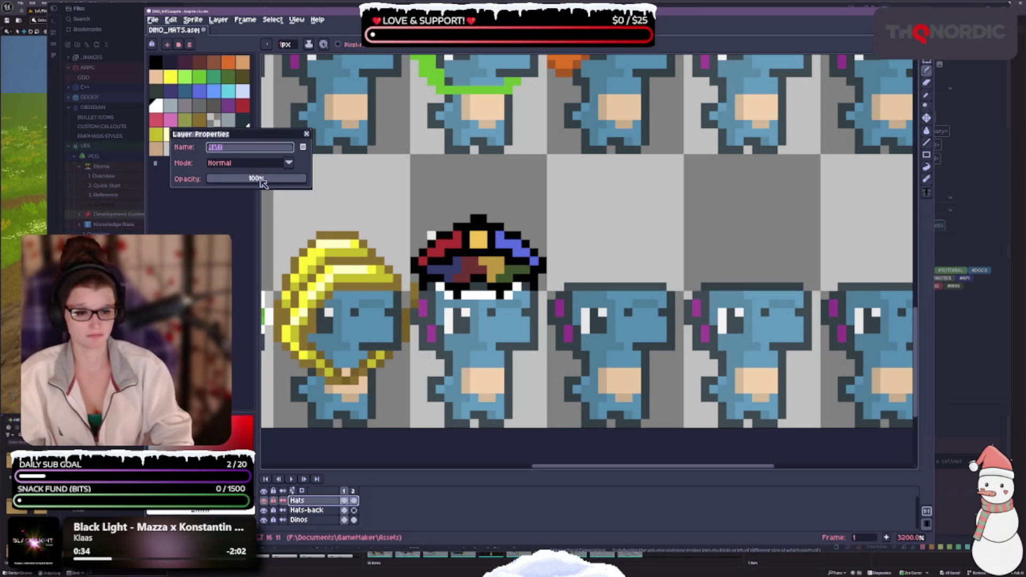
mouse_move(262, 183)
mouse_down()
mouse_move(252, 181)
mouse_move(268, 181)
mouse_up()
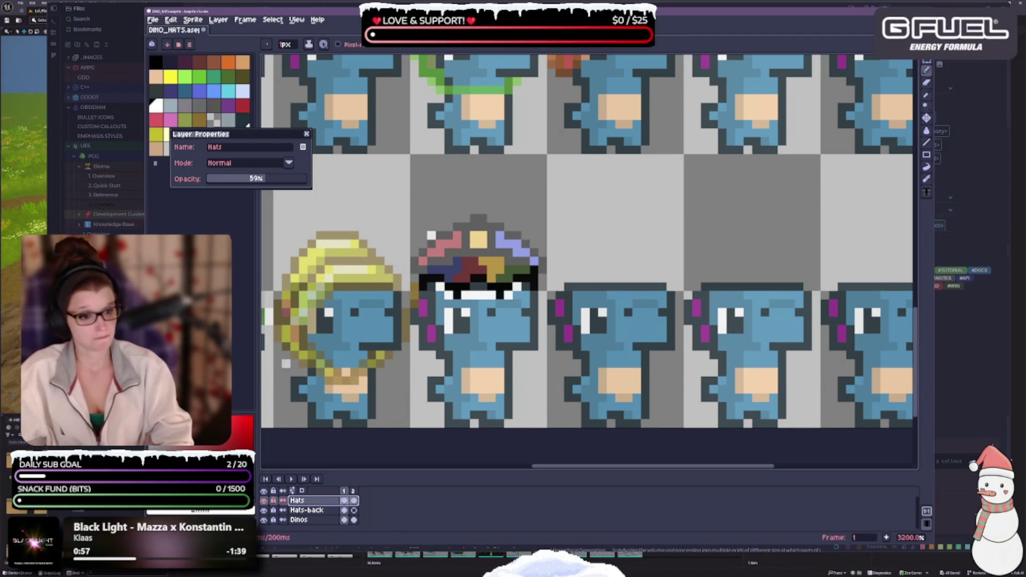
click(928, 84)
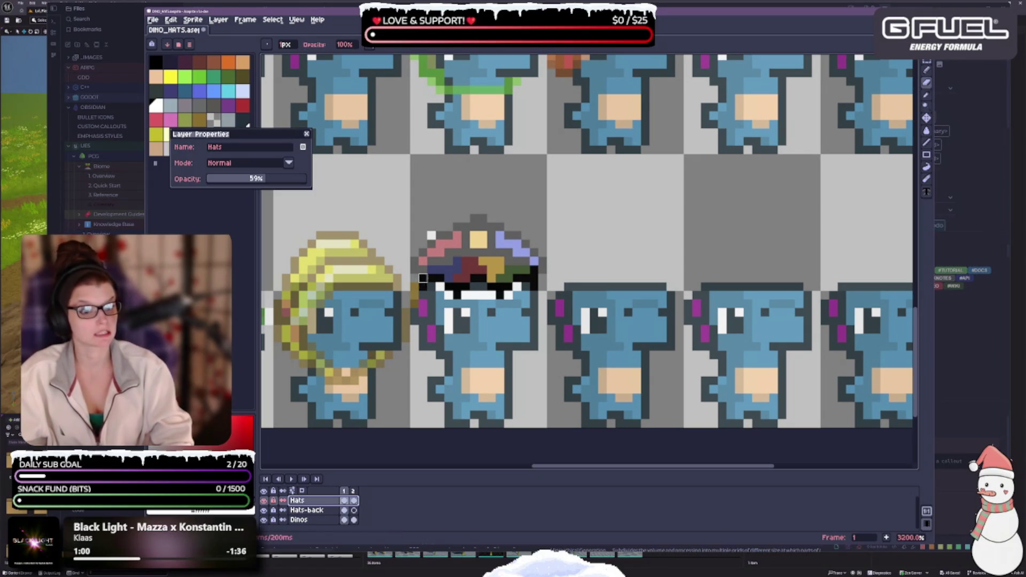
click(926, 70)
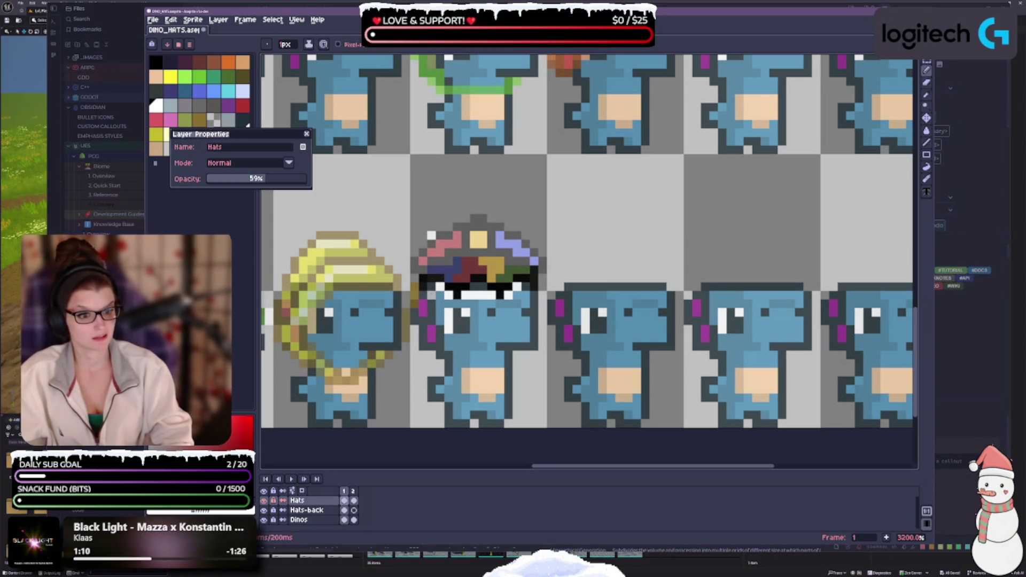
key(e)
key(b)
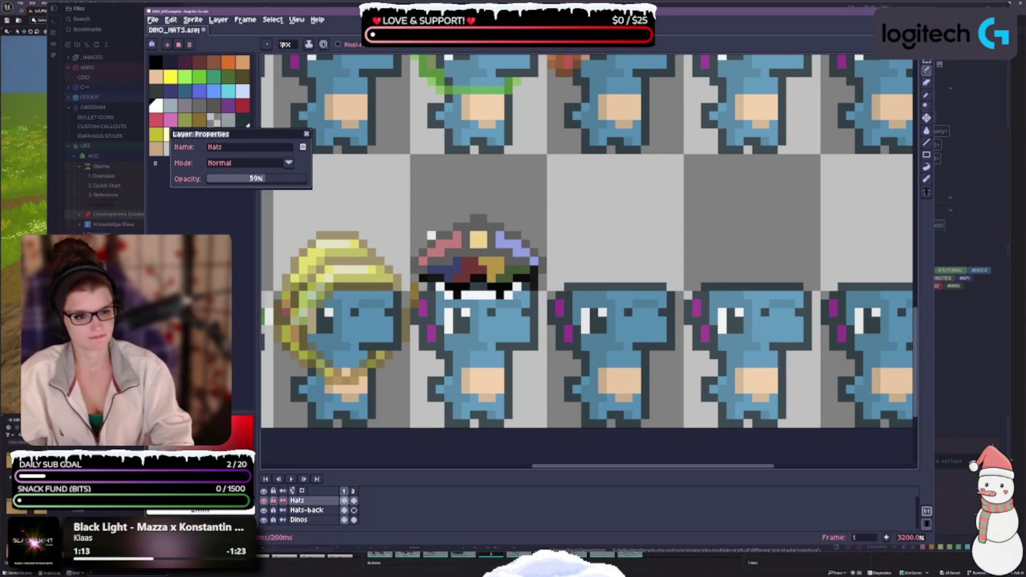
key(e)
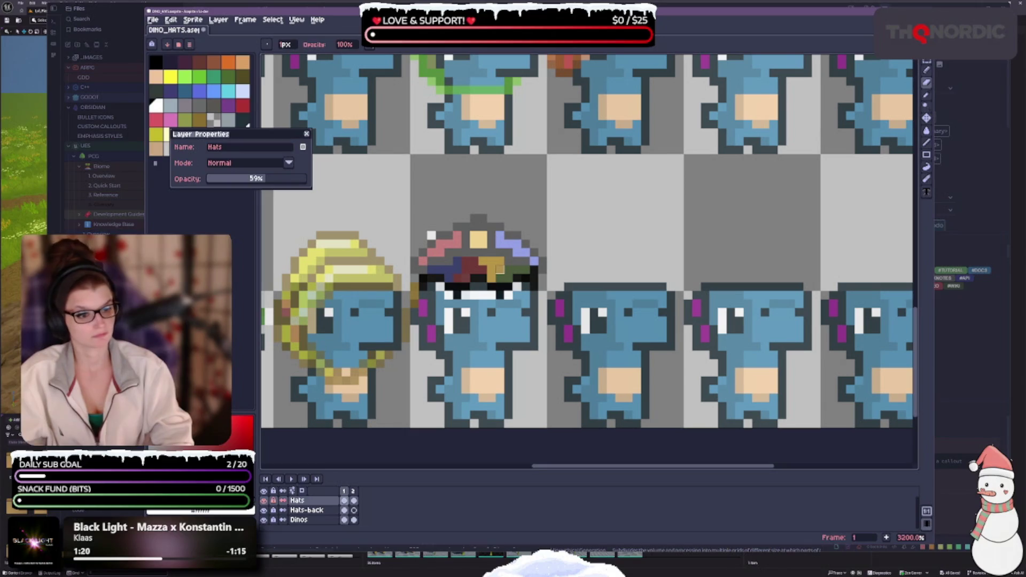
key(e)
key(e)
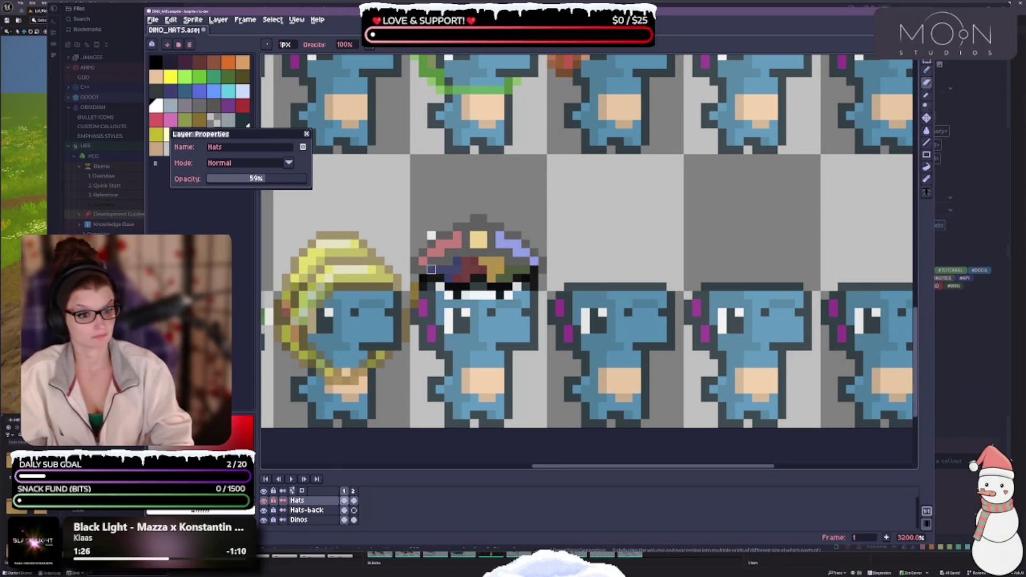
key(b)
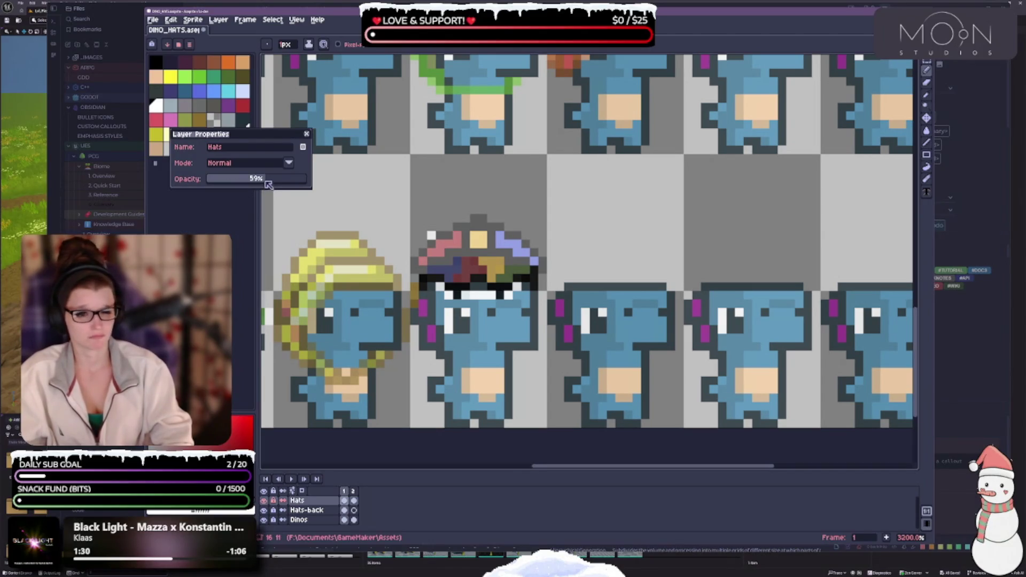
drag(267, 179, 320, 193)
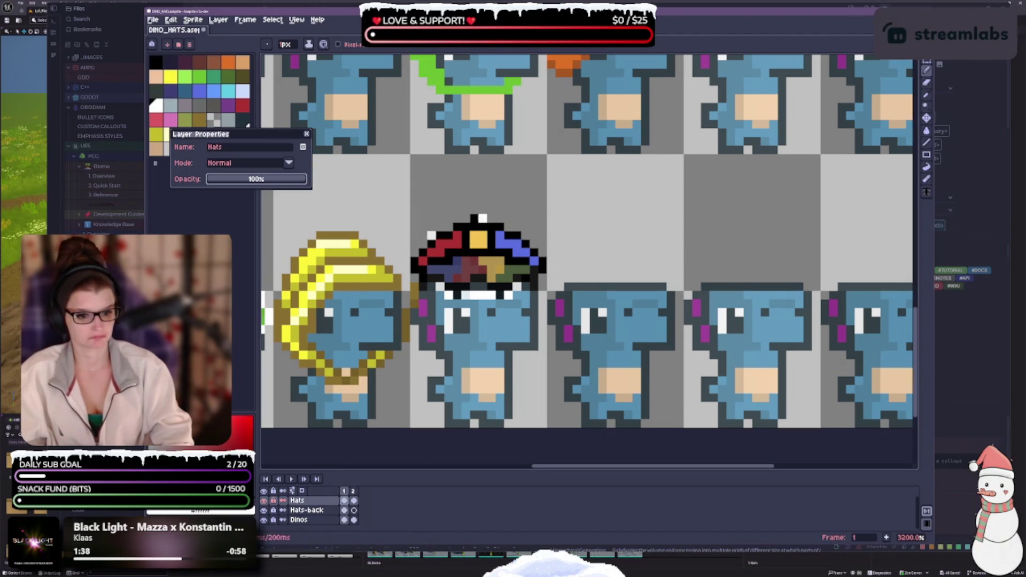
- Paint a black pixel at the hat's top-left, then erase Hats-back's white pixels with Hats hidden
key(x)
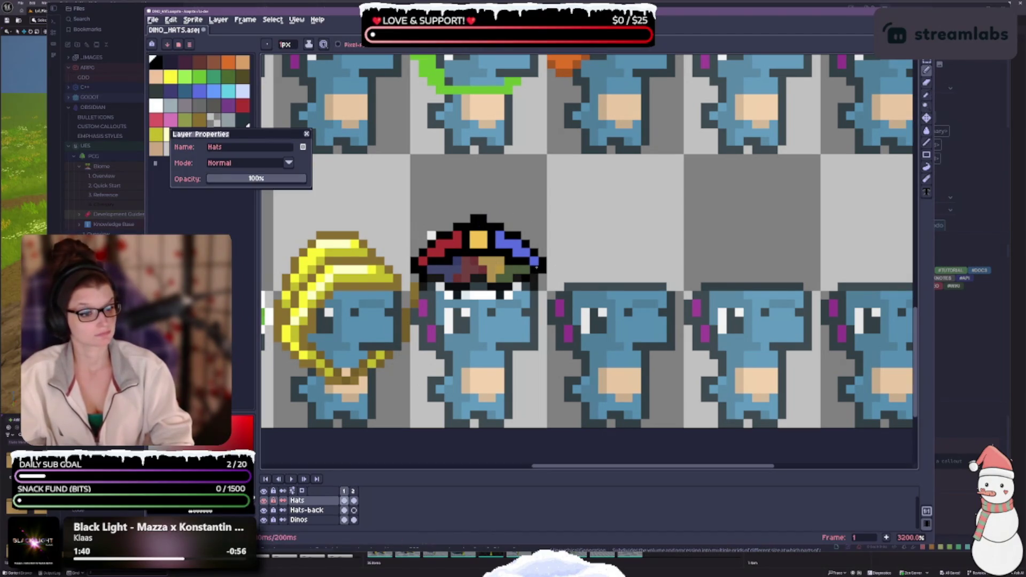
click(474, 233)
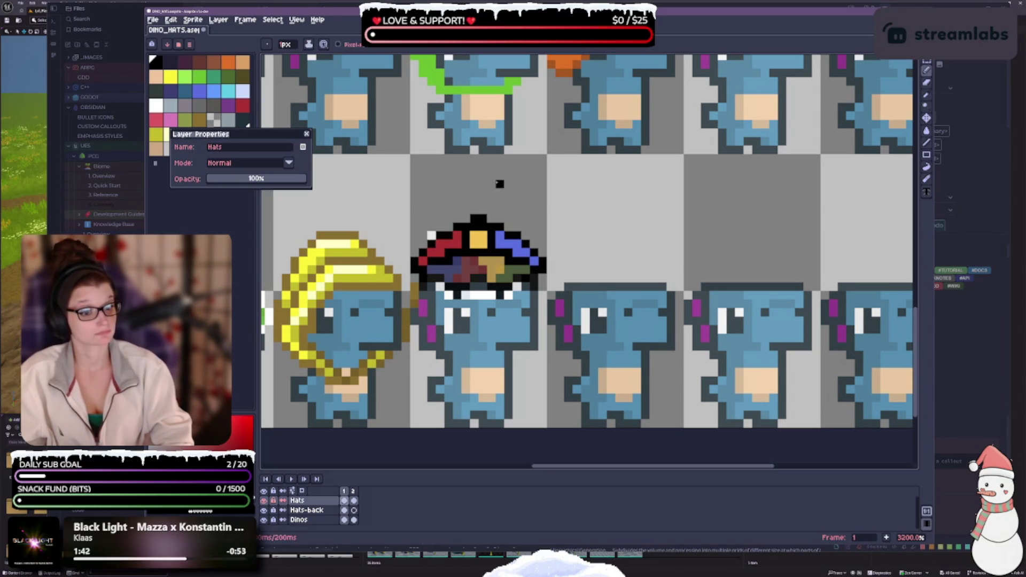
click(306, 511)
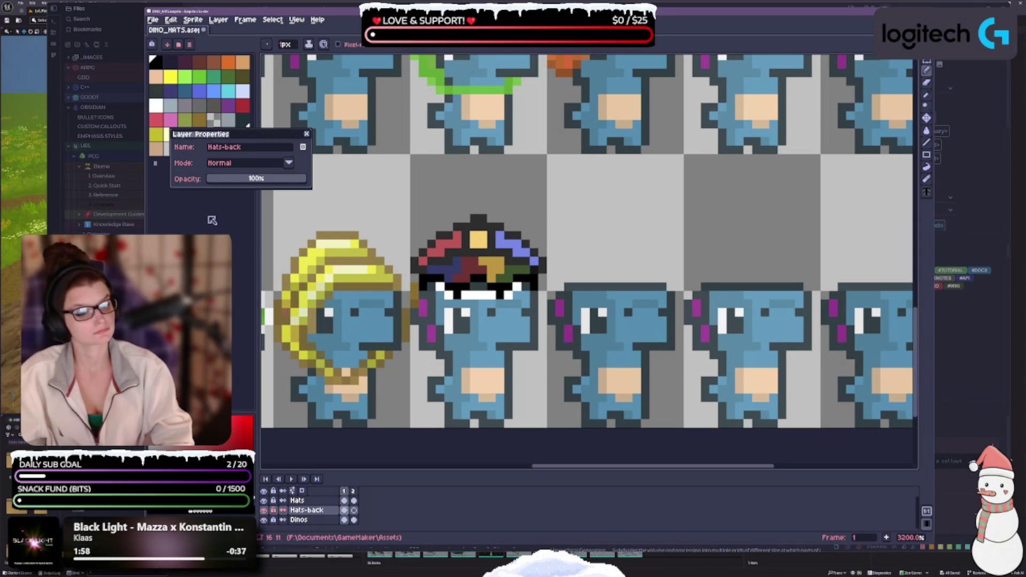
click(264, 501)
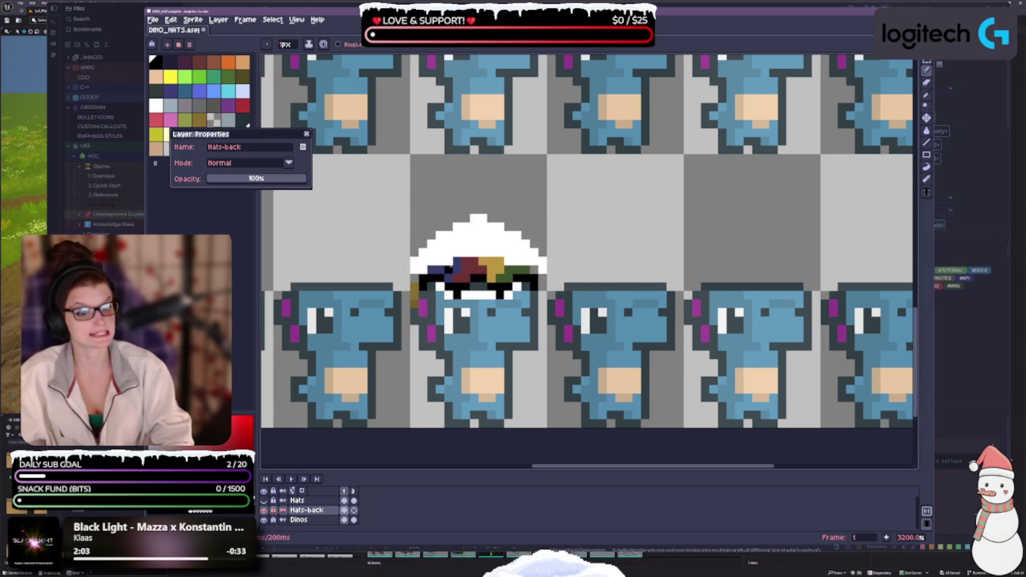
key(e)
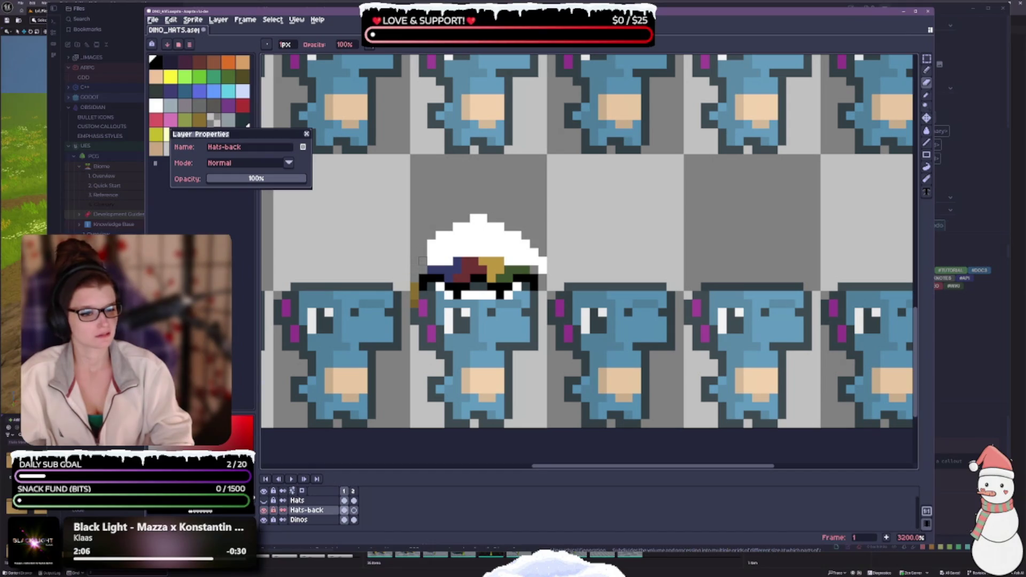
mouse_move(423, 261)
mouse_down()
mouse_move(442, 261)
mouse_move(448, 237)
mouse_move(433, 251)
mouse_move(484, 223)
mouse_move(534, 252)
mouse_move(457, 235)
mouse_move(457, 243)
mouse_move(517, 235)
mouse_move(508, 261)
mouse_move(543, 269)
mouse_up()
key(b)
key(e)
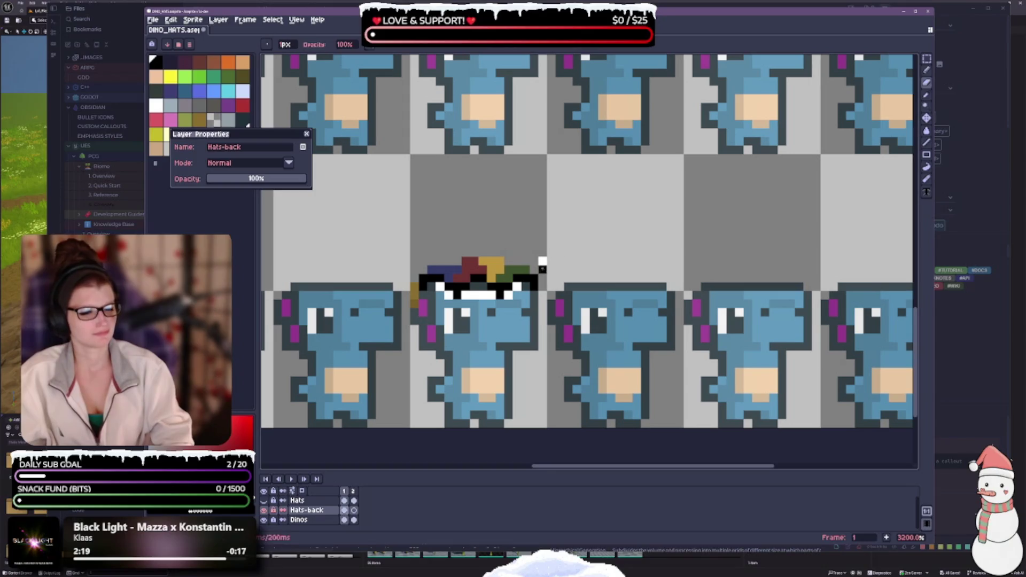
key(b)
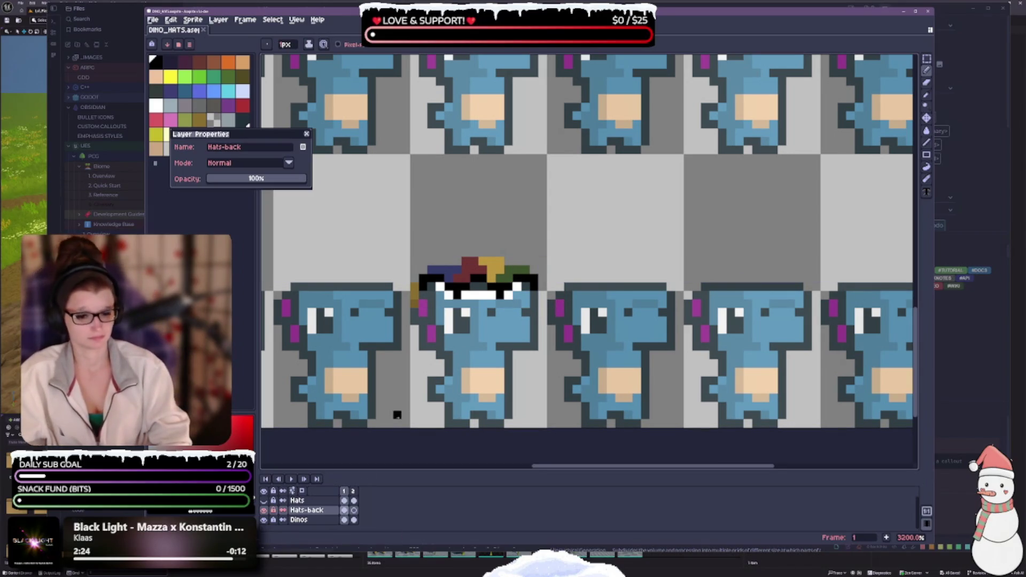
click(264, 500)
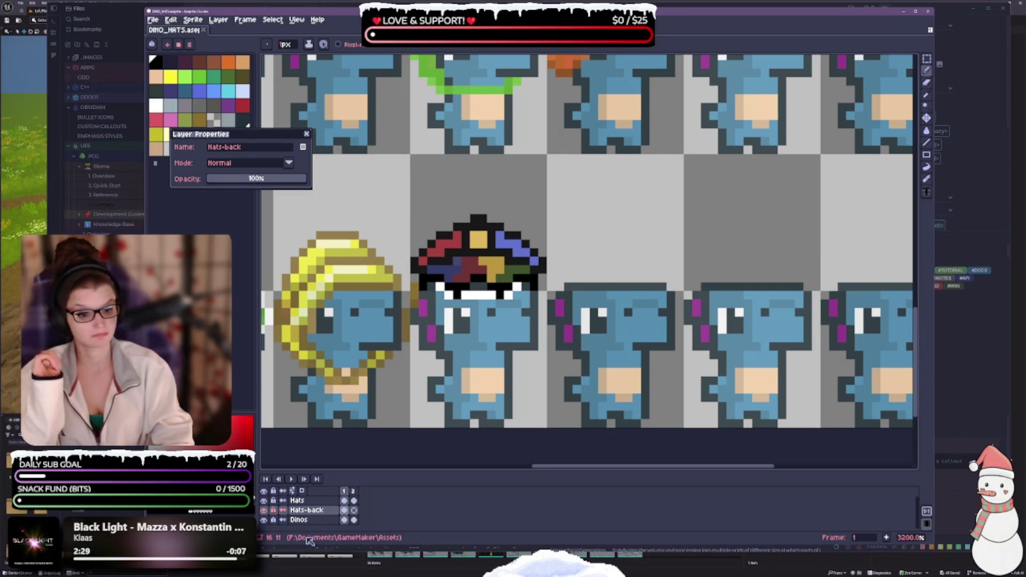
- Reopen Hats-back's Layer Properties with Shift+P and move the panel beside the timeline
click(323, 501)
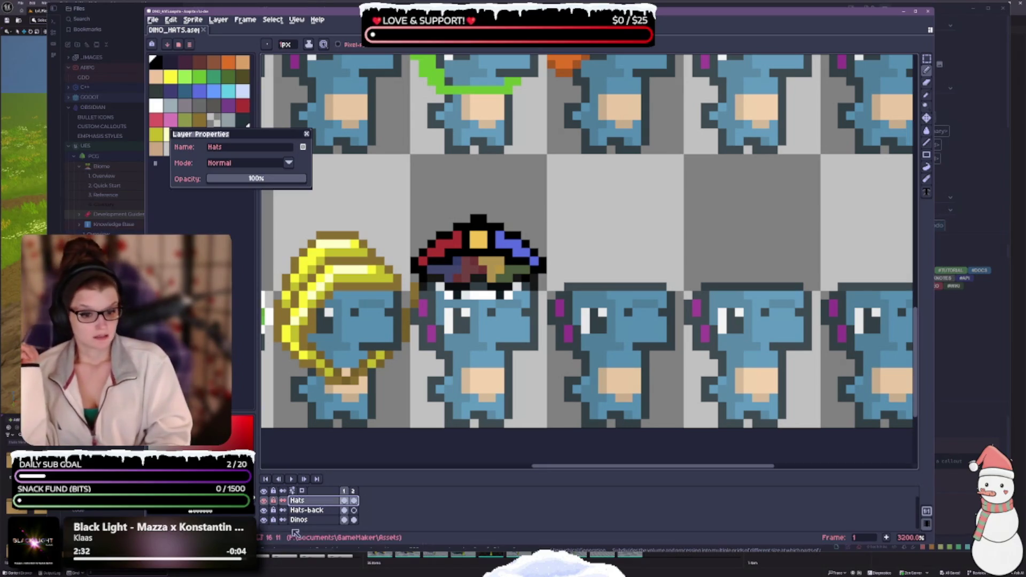
click(306, 510)
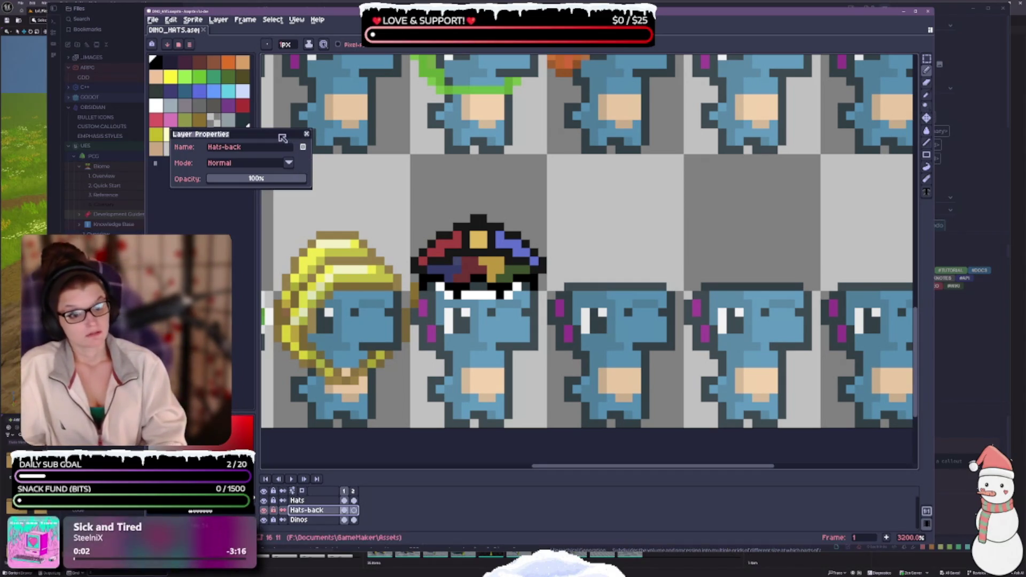
click(306, 133)
key(shift+p)
drag(254, 174, 283, 185)
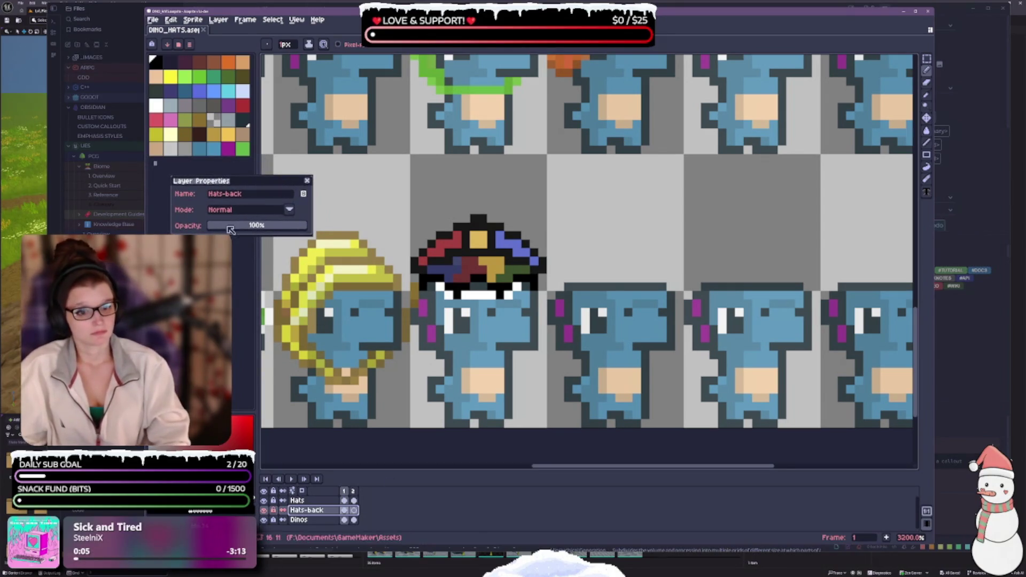
mouse_move(261, 186)
mouse_down()
mouse_move(591, 499)
mouse_move(778, 496)
mouse_move(753, 486)
mouse_up()
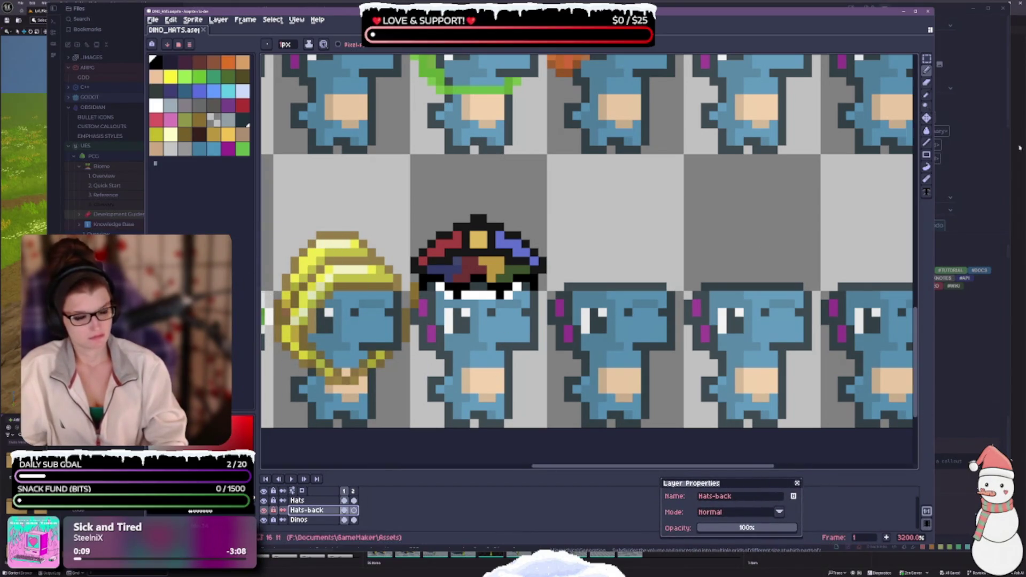
click(927, 60)
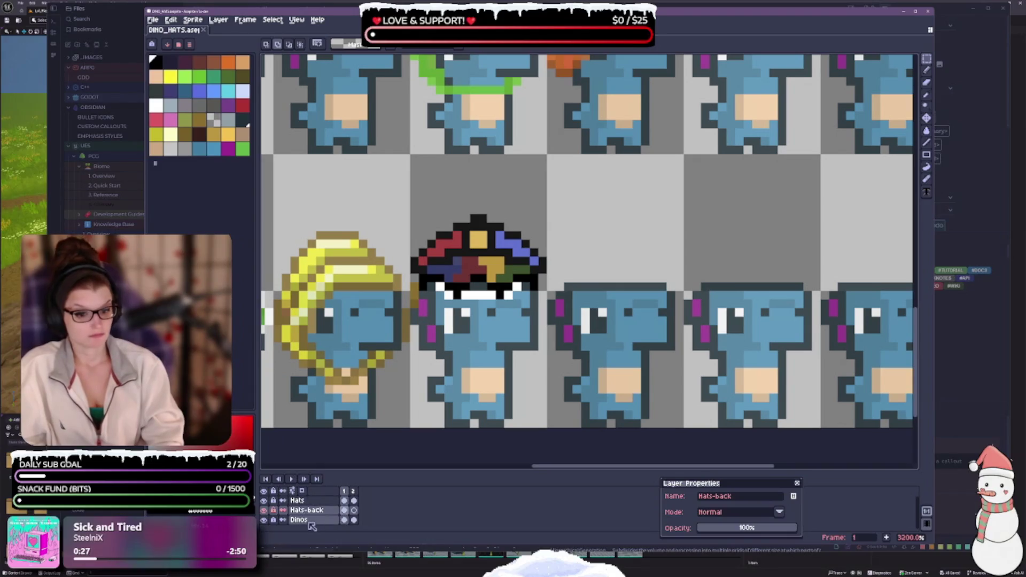
click(264, 510)
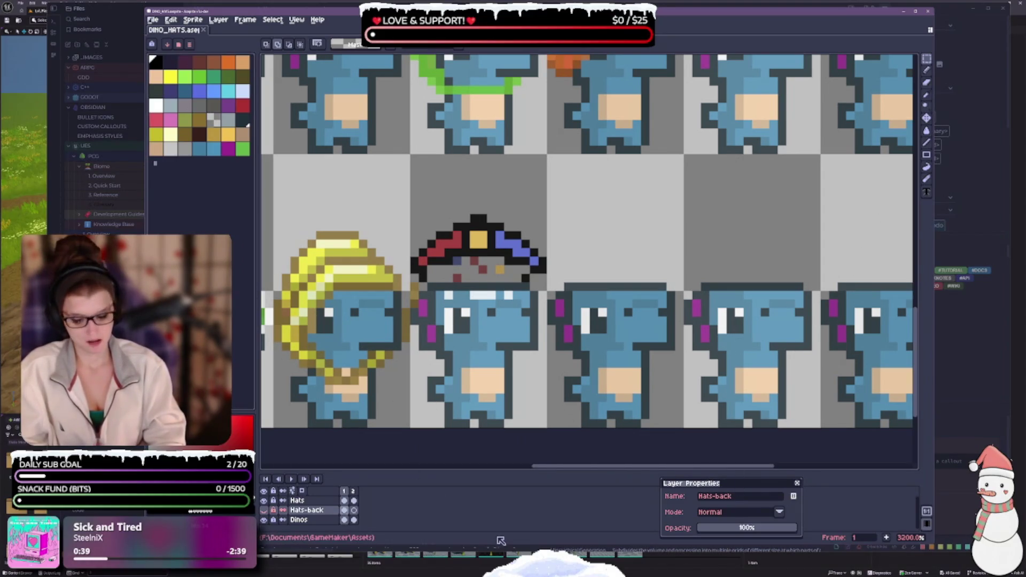
key(b)
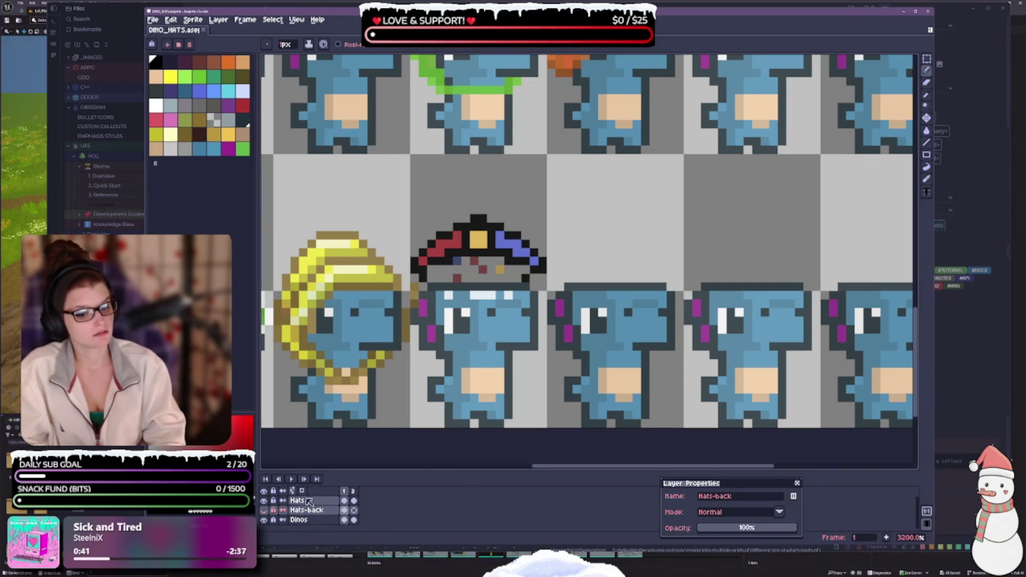
click(264, 510)
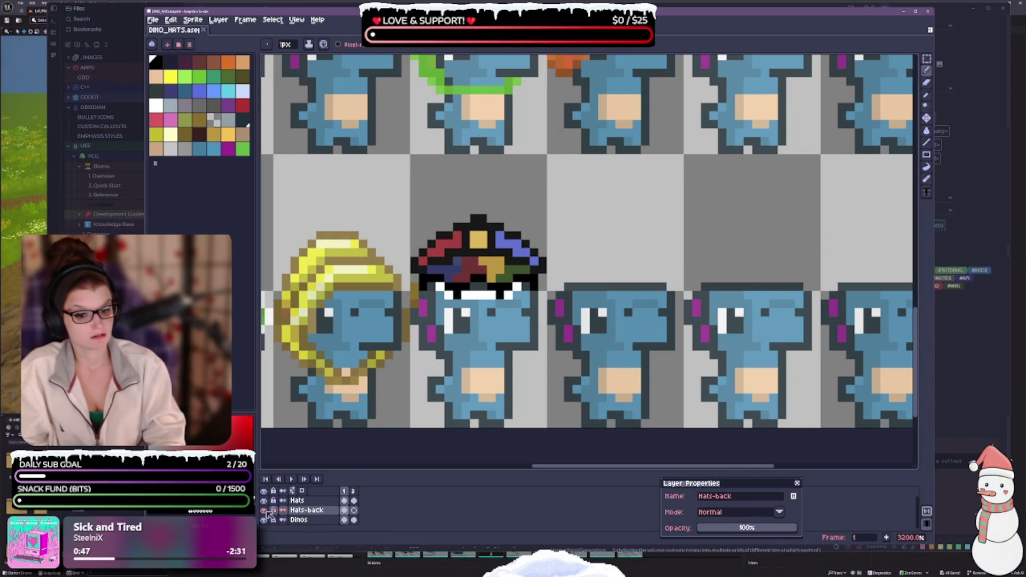
- With Hats-back hidden, paint a dark pixel inside the captain hat's front, then reselect Hats-back
click(264, 511)
click(297, 500)
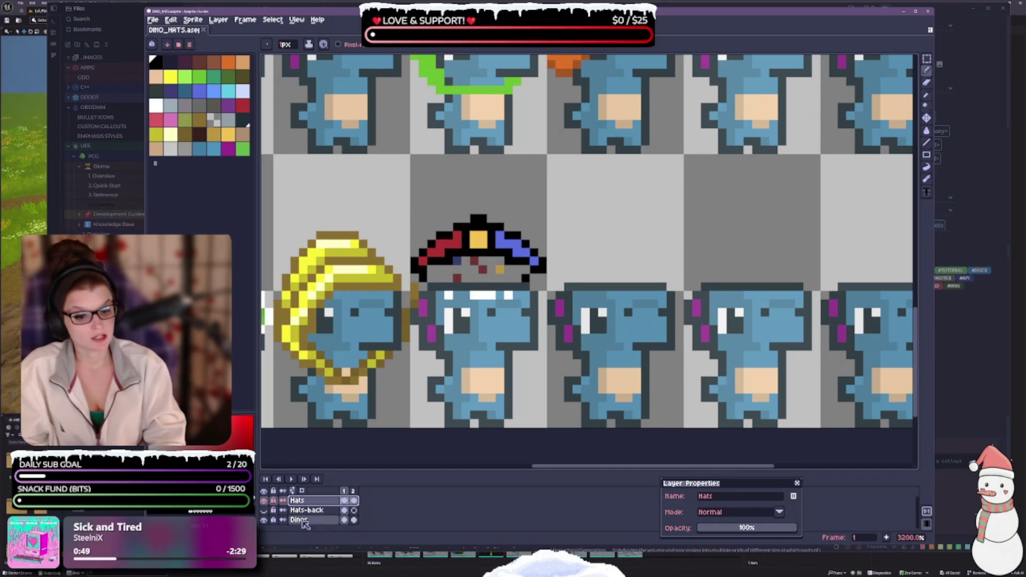
click(474, 269)
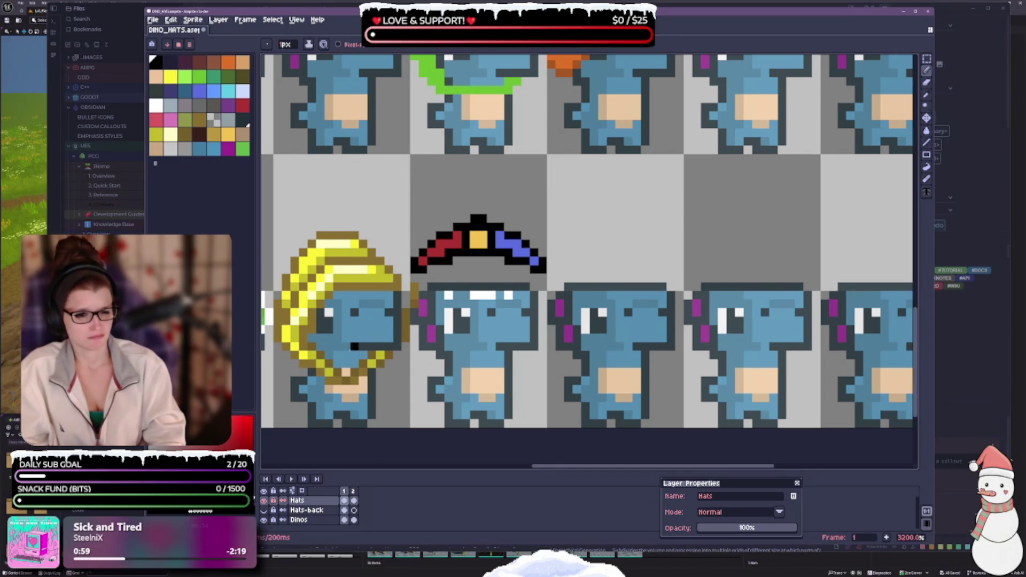
click(265, 510)
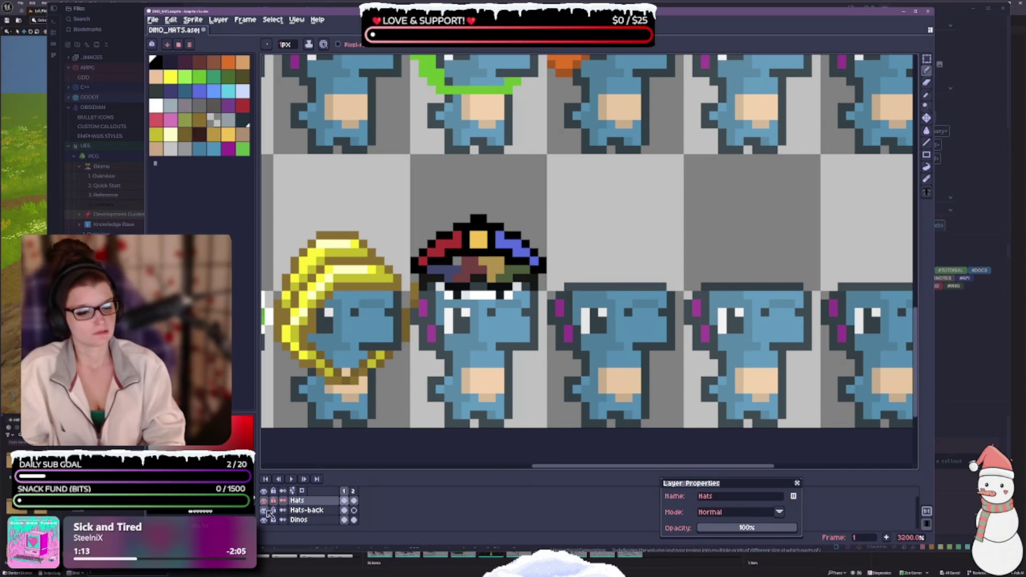
click(305, 511)
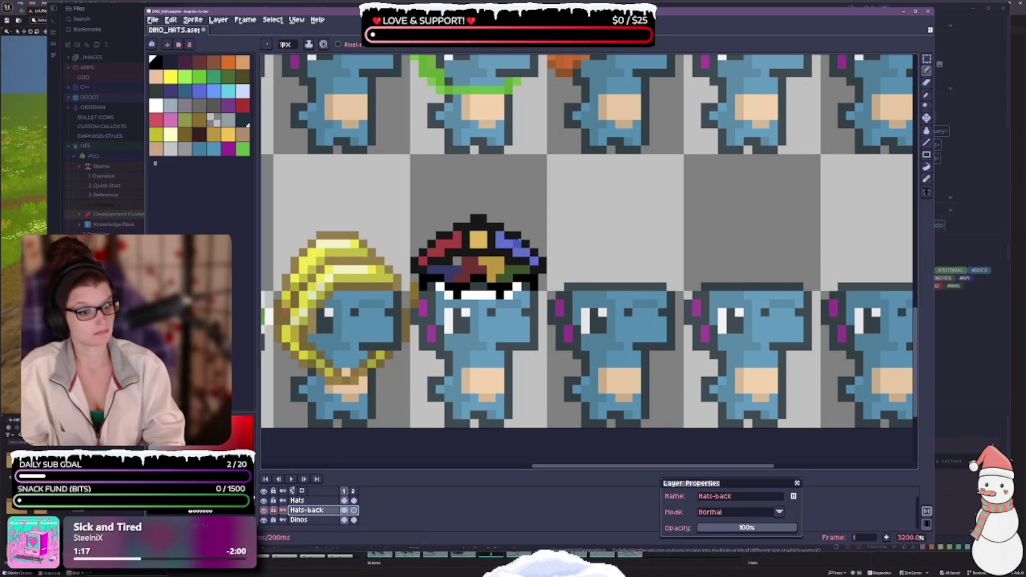
- Save DINO_HATS with Ctrl+S, hide the Hats layer, and close Layer Properties
key(i)
key(b)
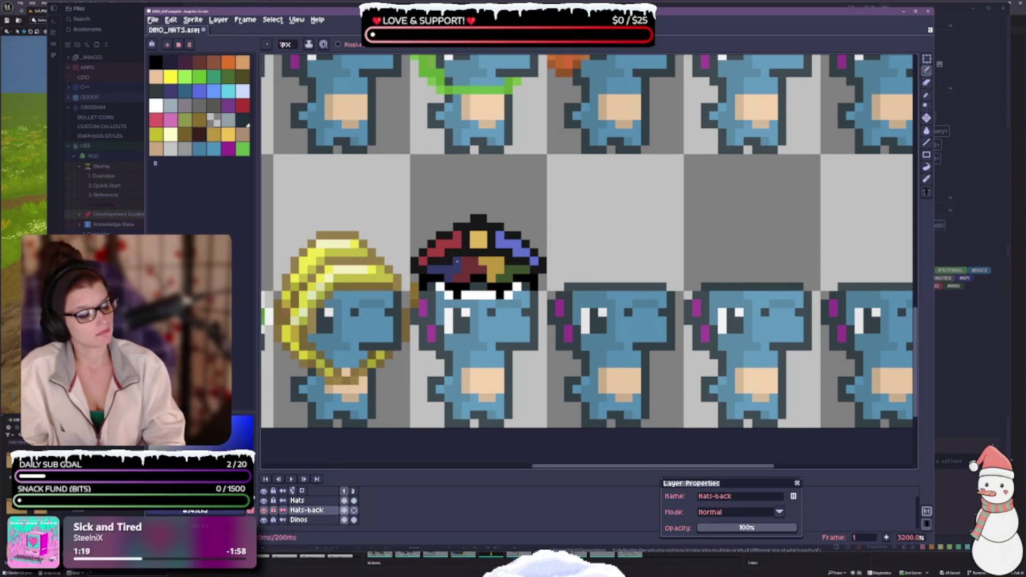
key(ctrl+s)
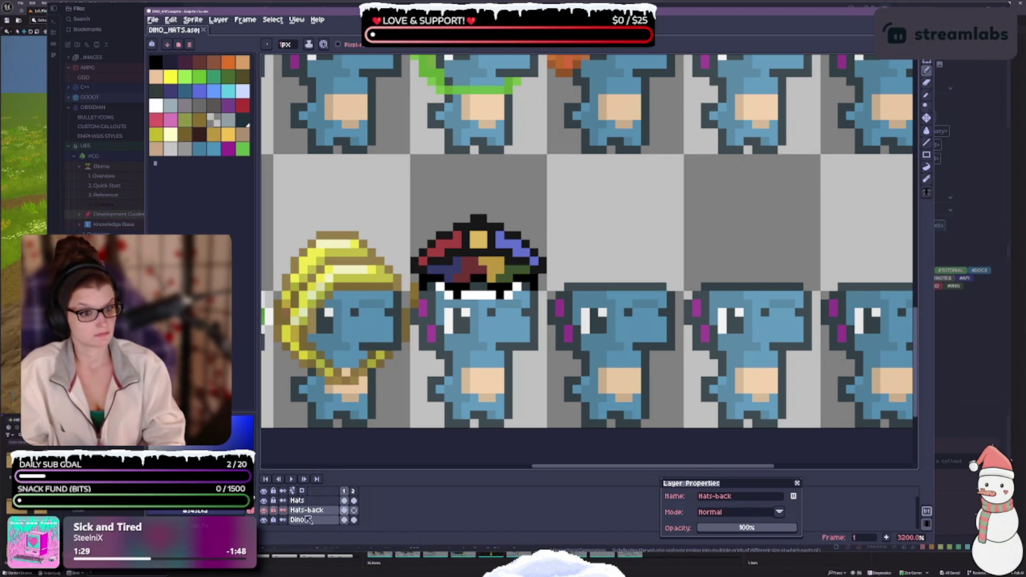
click(264, 501)
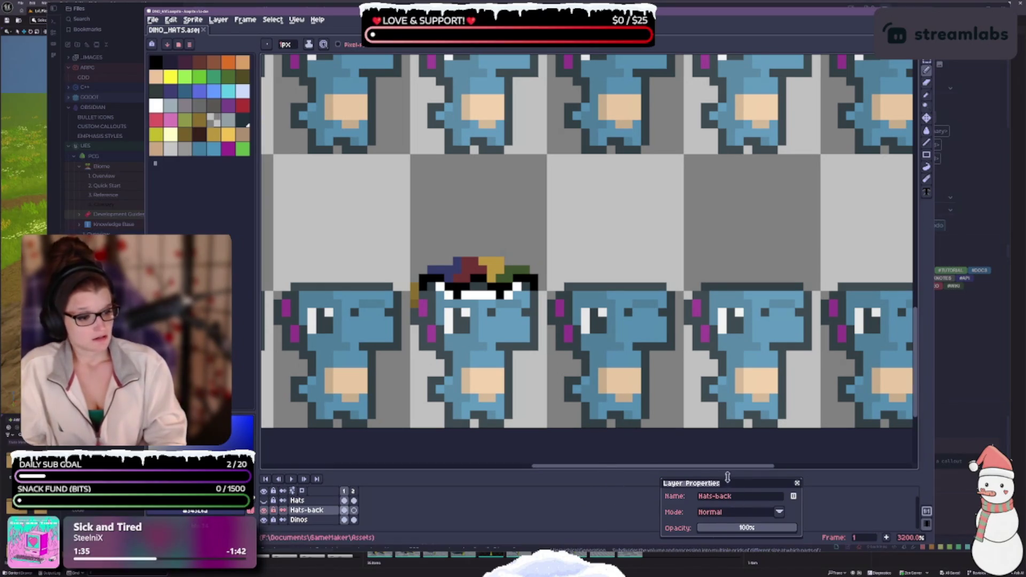
click(798, 483)
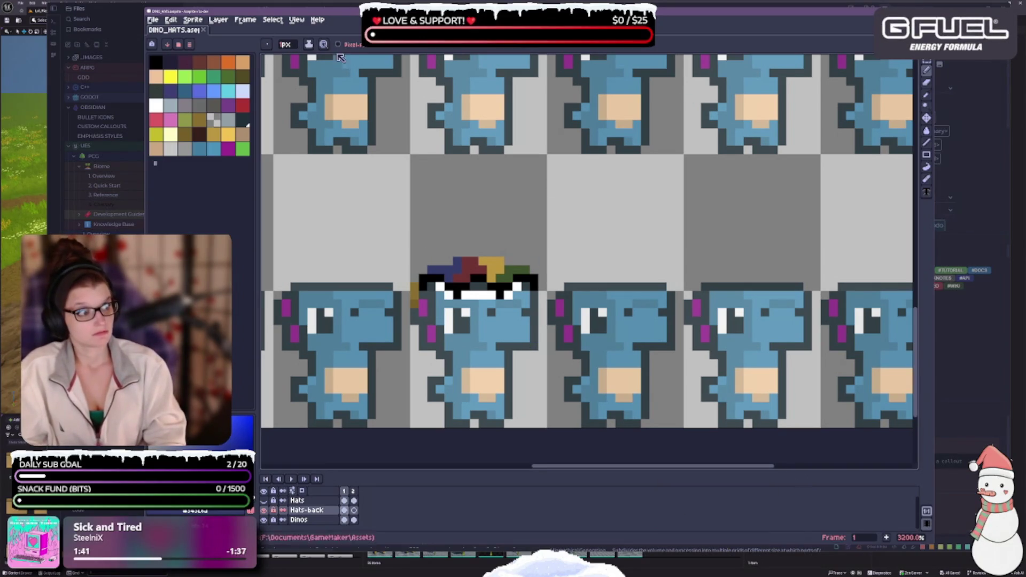
- Draw a rectangular marquee around the fourth-row dino's multicoloured hat, zooming in and out to check
click(926, 61)
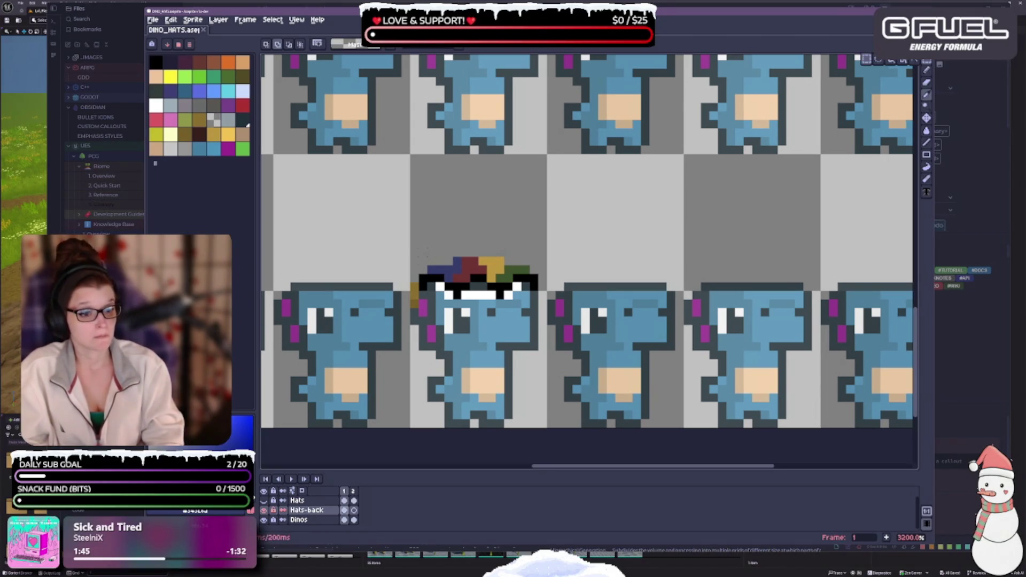
mouse_move(419, 258)
mouse_down()
mouse_move(438, 282)
mouse_move(538, 282)
mouse_move(539, 301)
mouse_up()
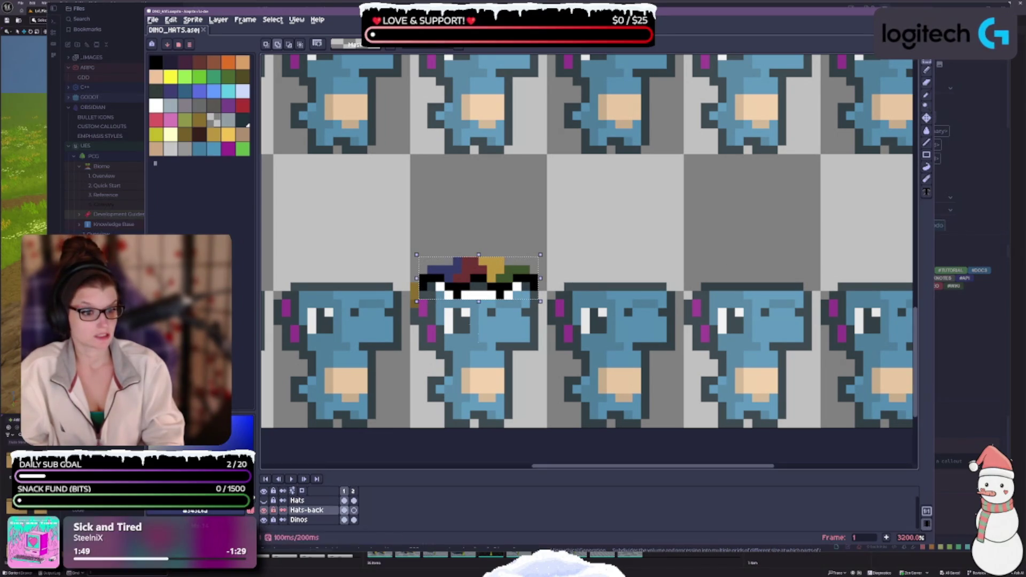
key(period)
key(comma)
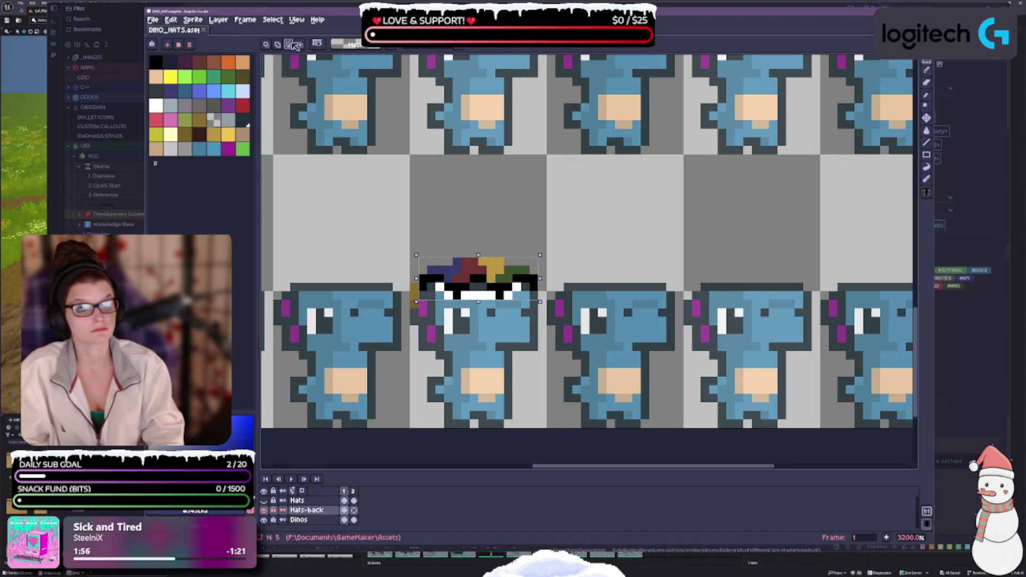
key(plus)
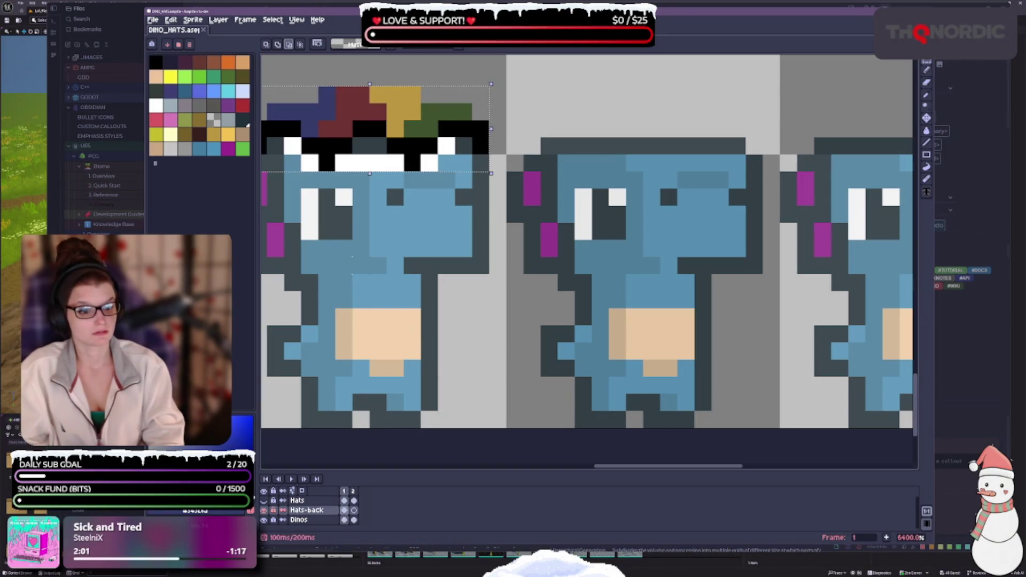
scroll(374, 224, down, 2)
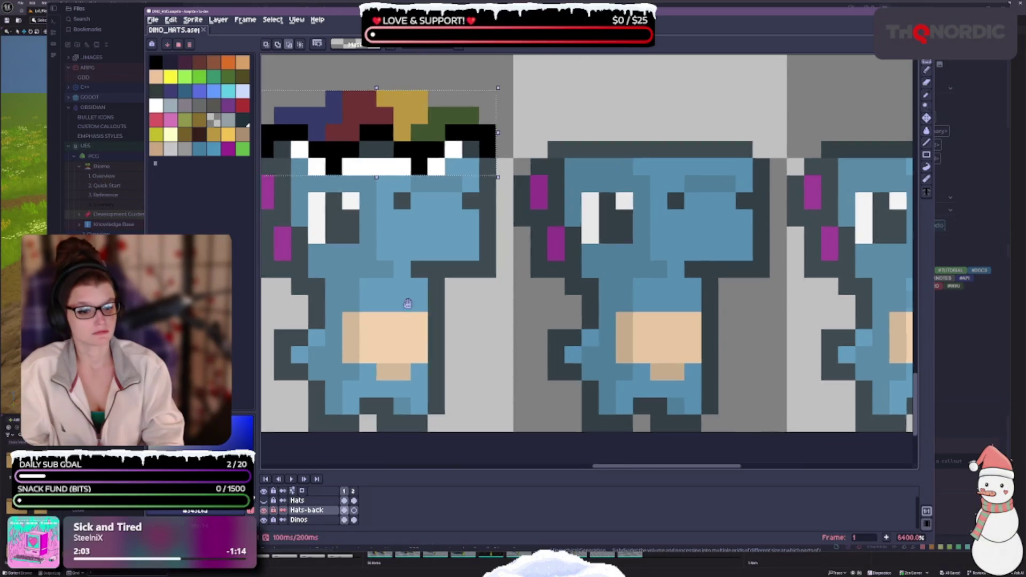
scroll(473, 189, up, 2)
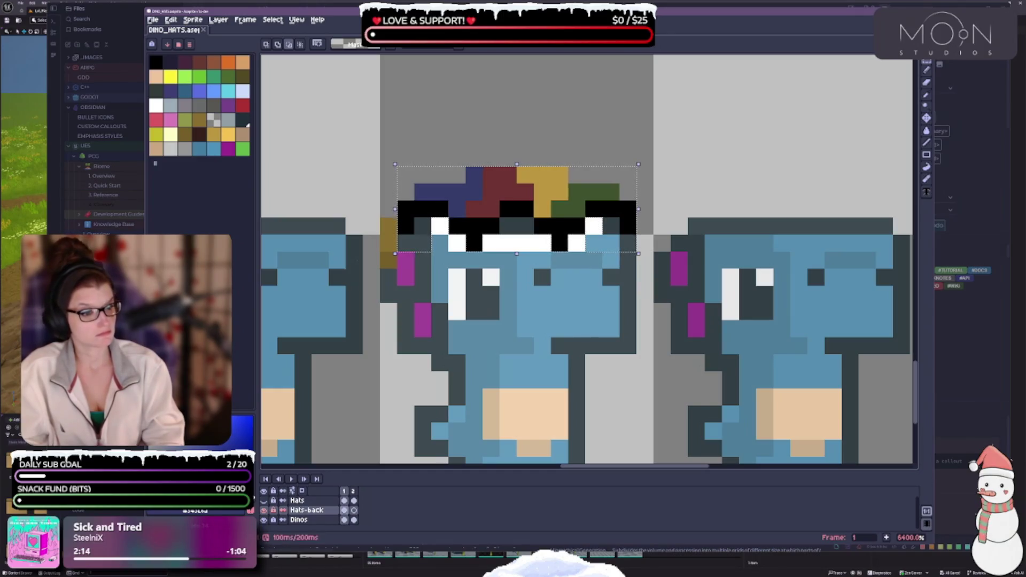
key(minus)
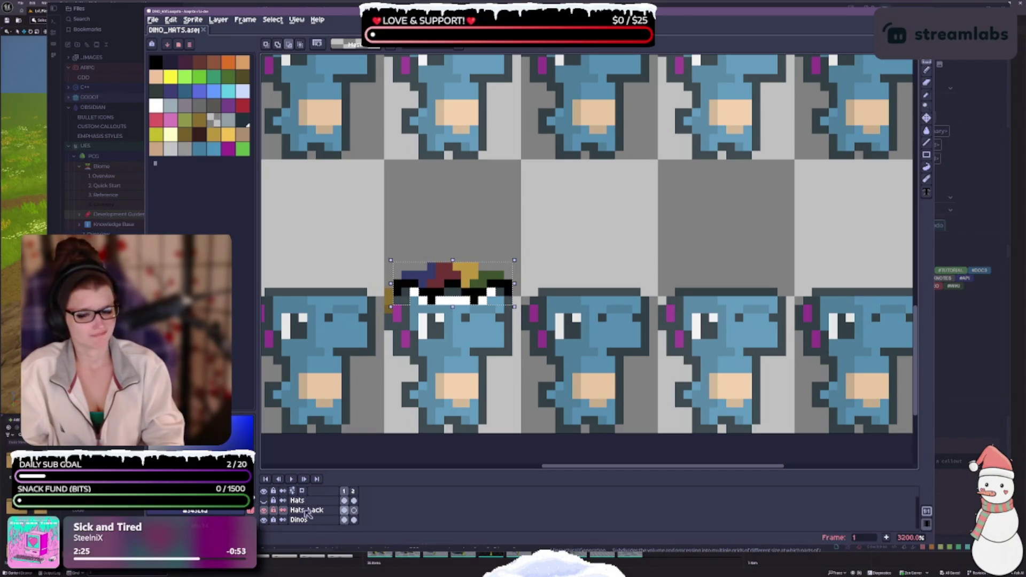
right_click(306, 514)
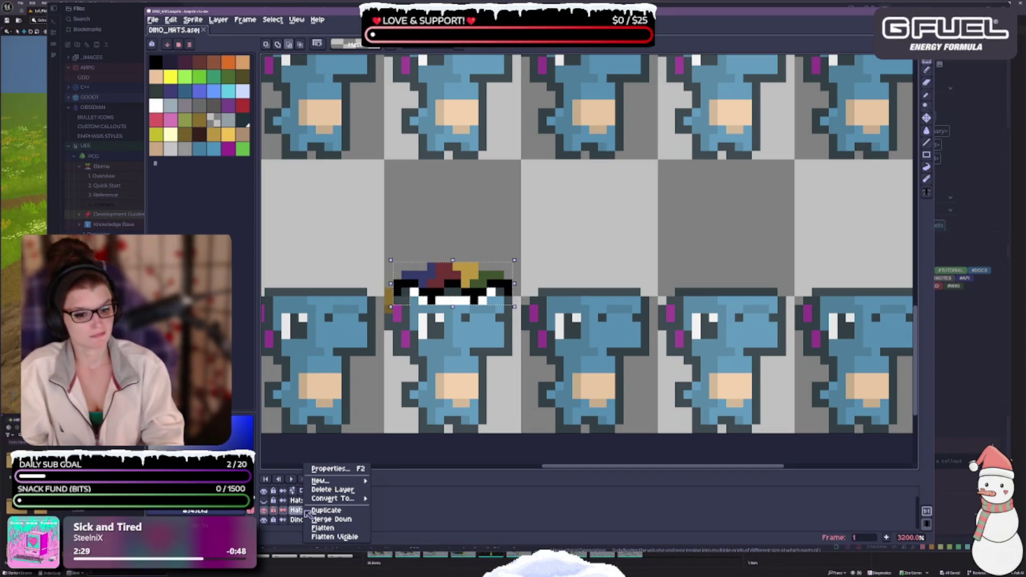
click(321, 470)
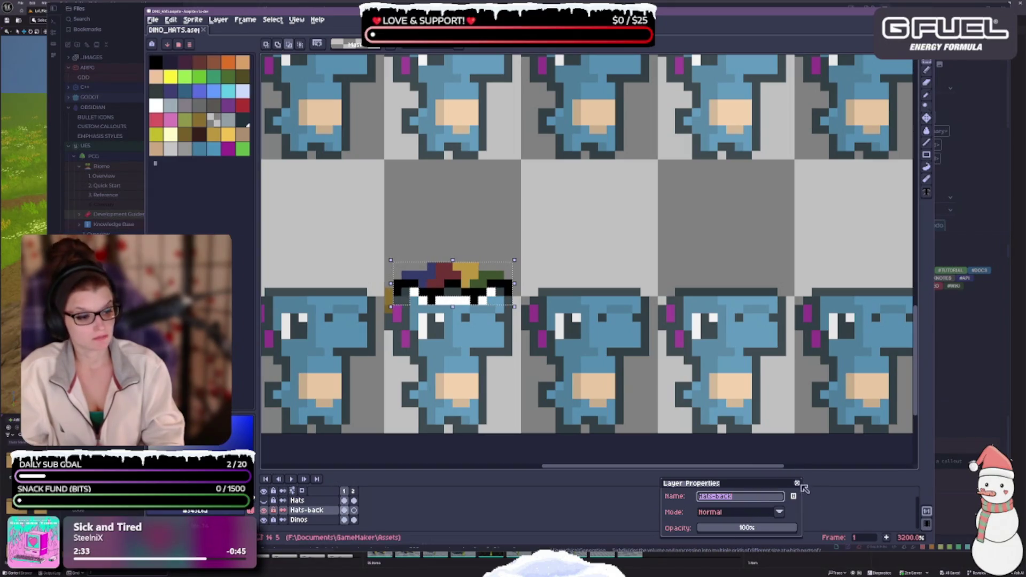
click(799, 484)
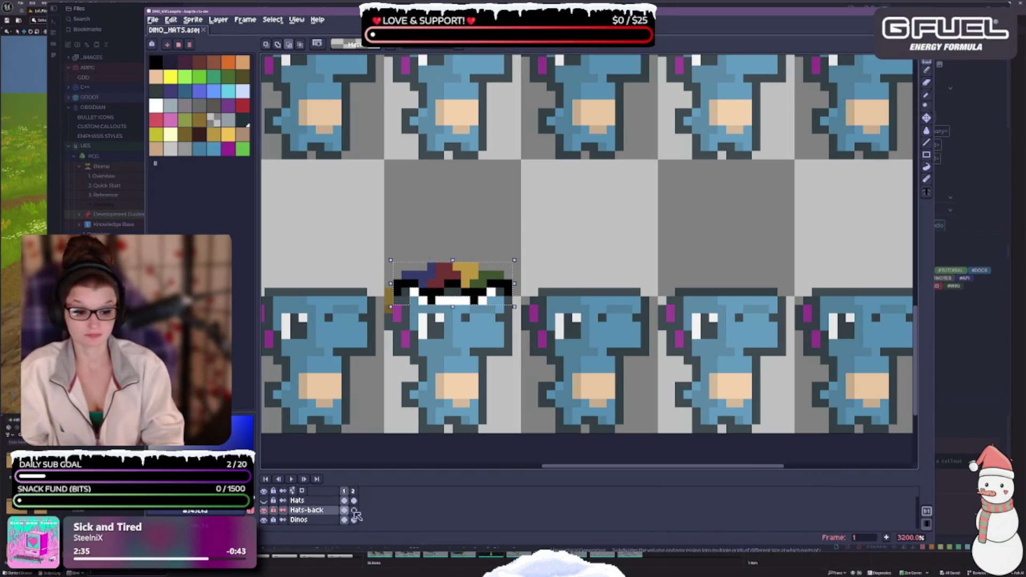
right_click(350, 512)
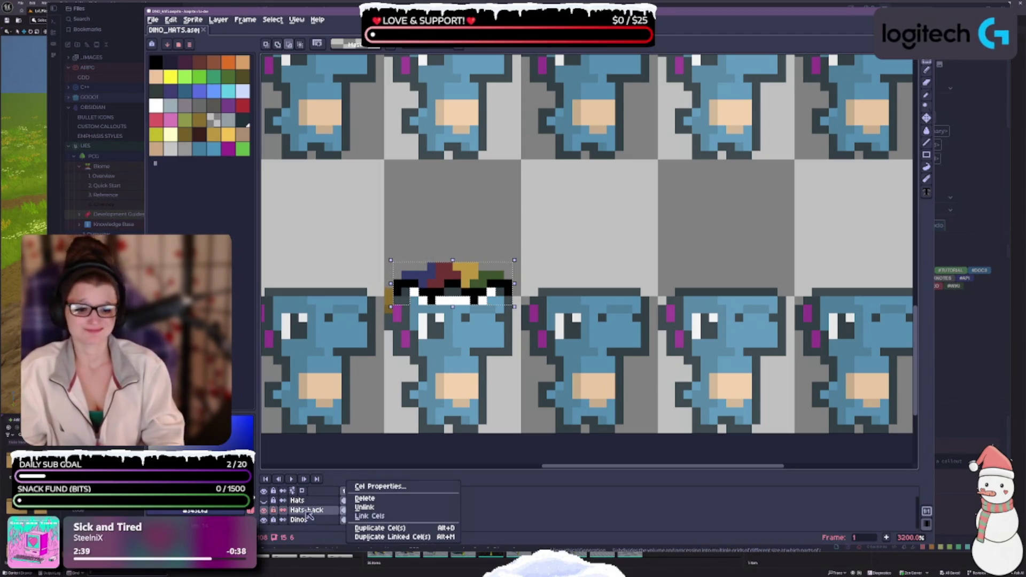
right_click(308, 513)
right_click(309, 514)
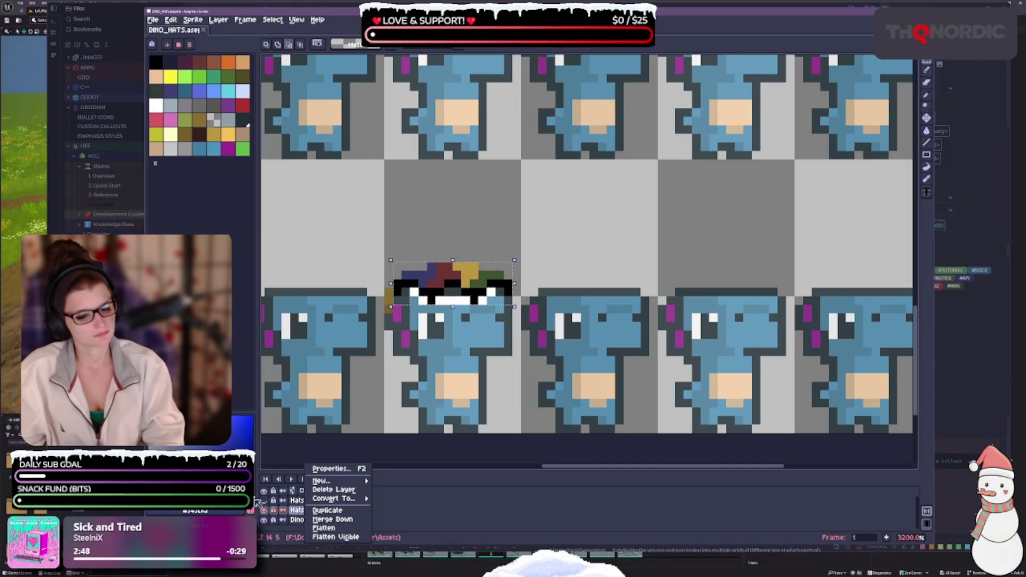
click(422, 455)
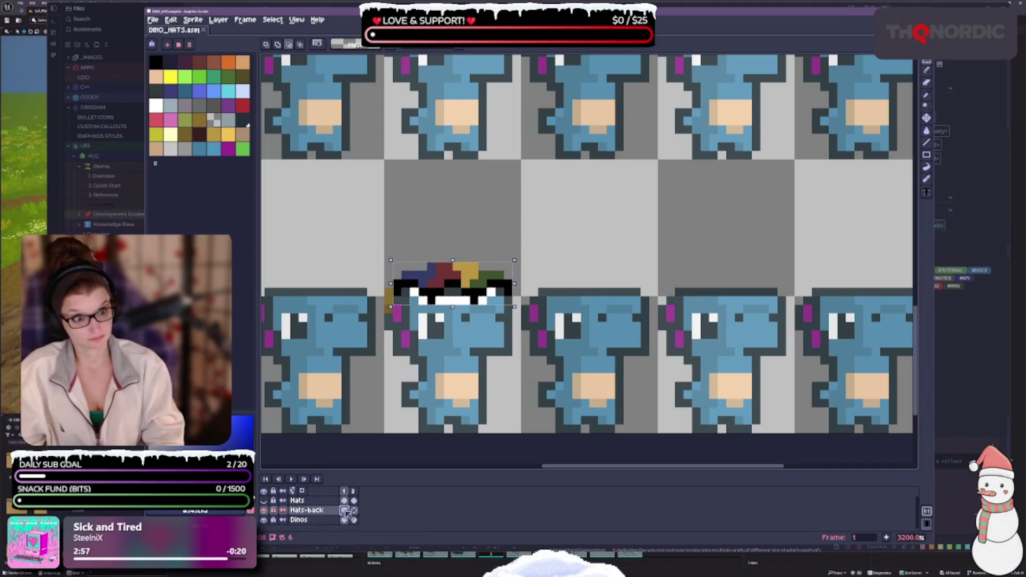
- Set the Hats-back cel's Z-index to -1, then clear the selection and save the file
double_click(345, 512)
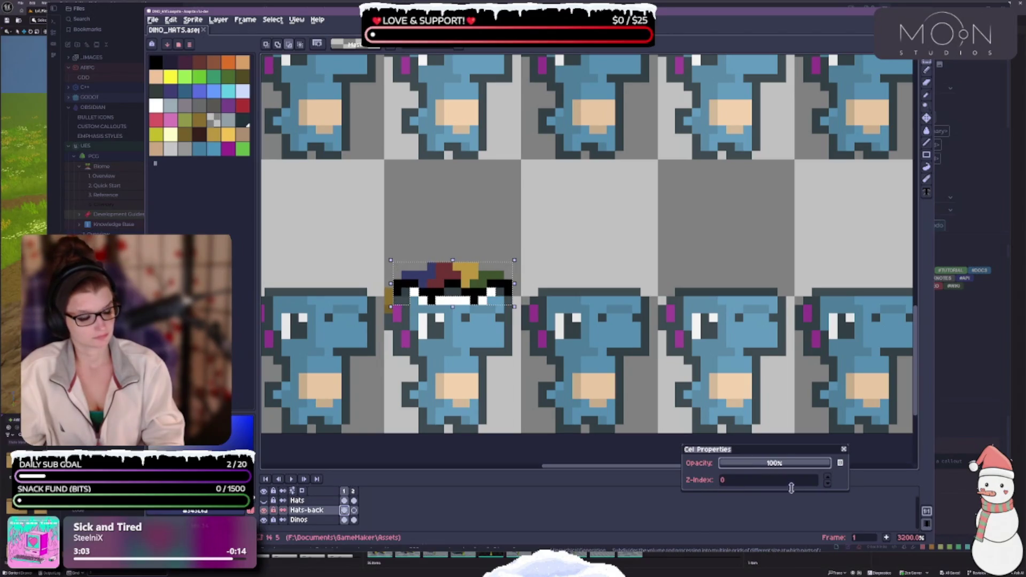
click(828, 477)
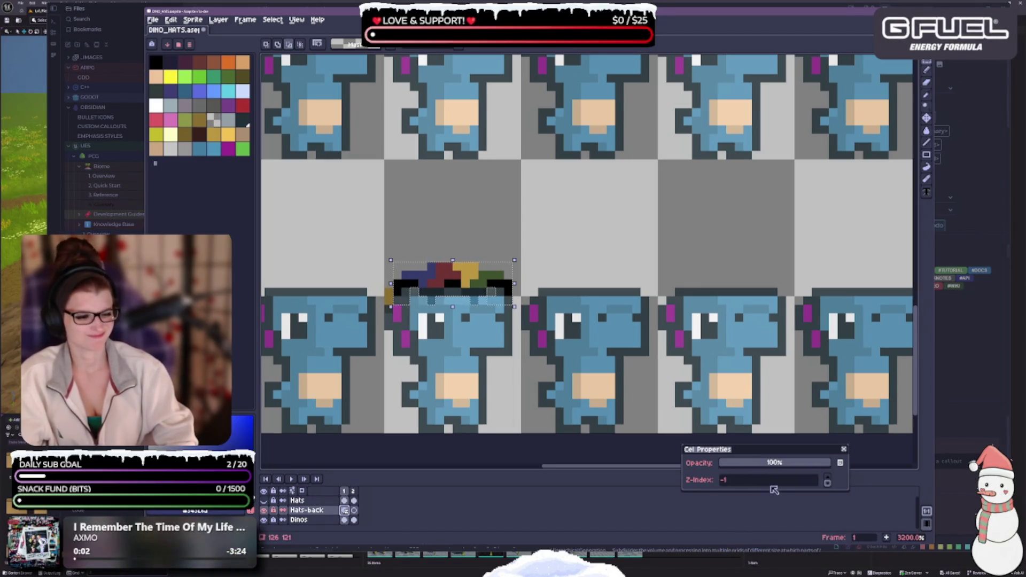
click(844, 449)
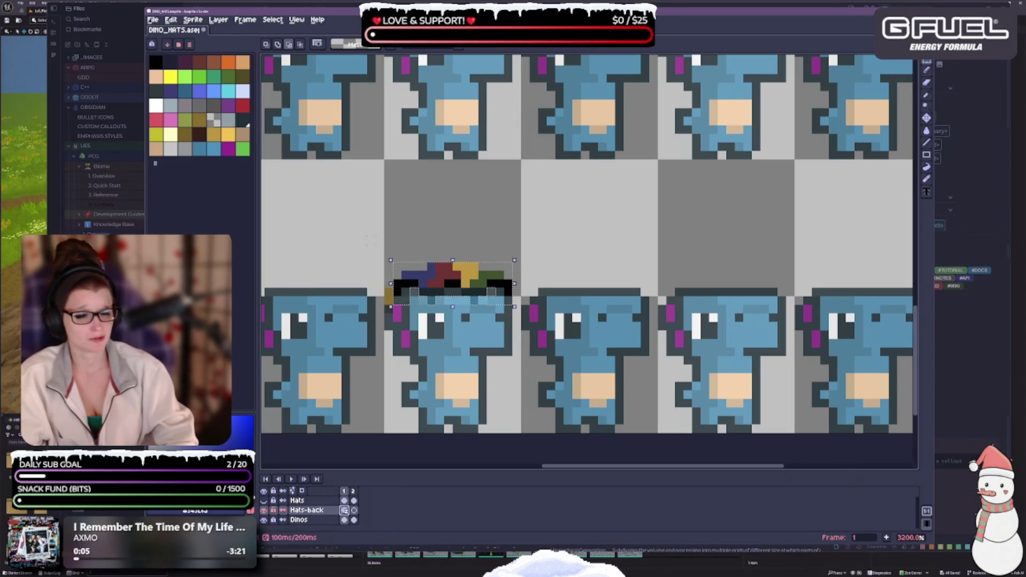
key(ctrl+d)
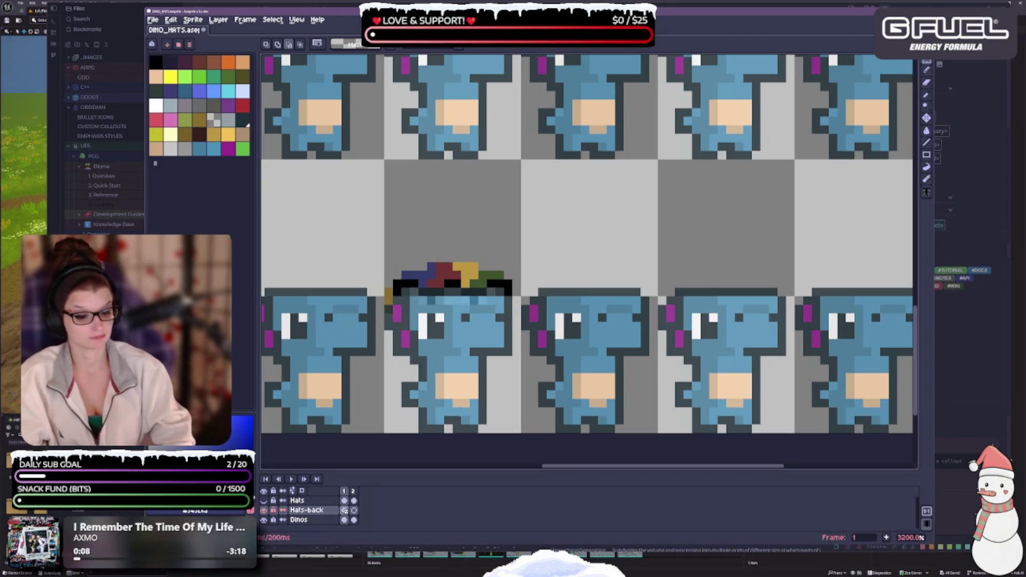
key(ctrl+s)
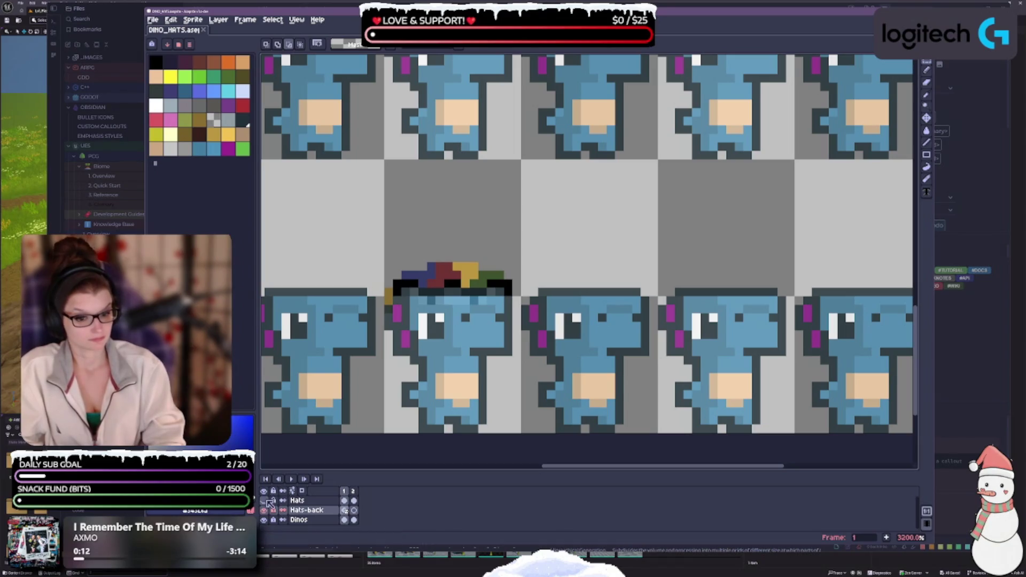
click(264, 500)
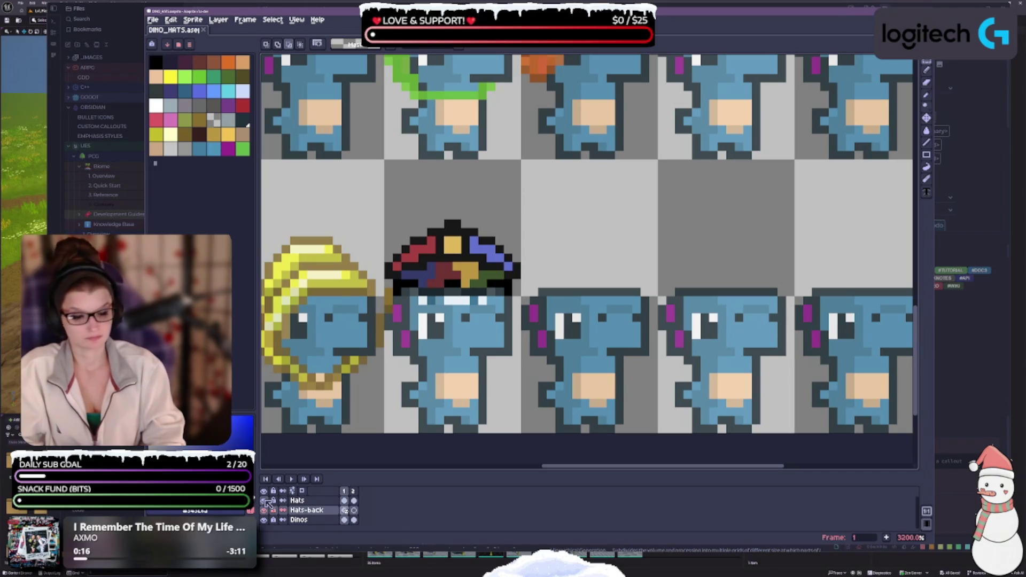
click(264, 510)
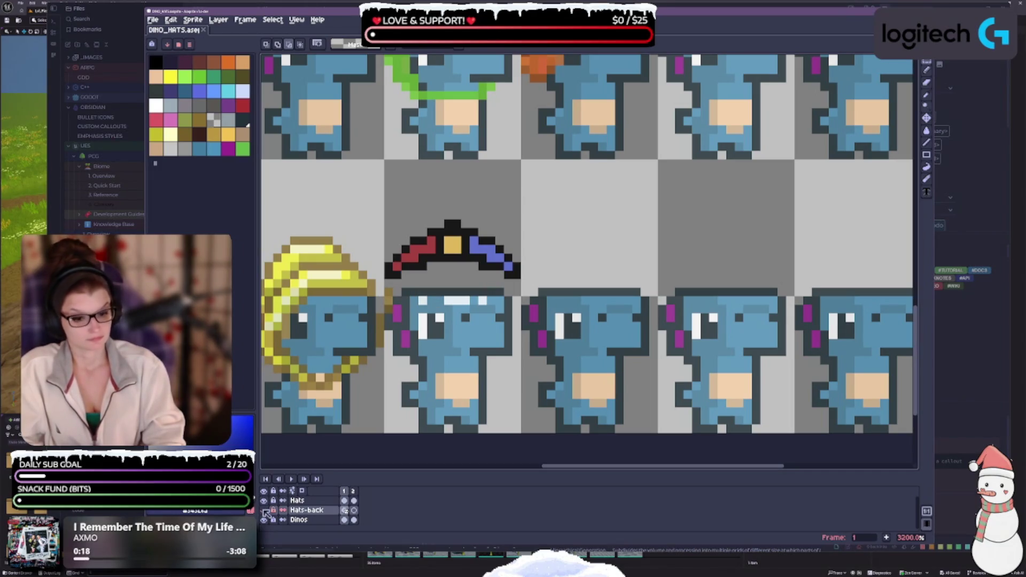
click(264, 509)
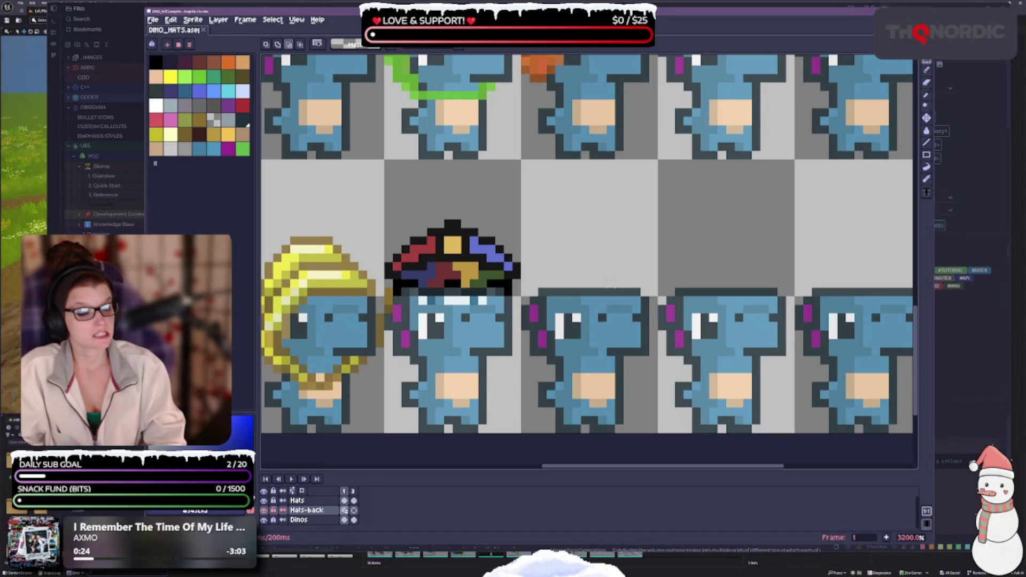
scroll(381, 270, up, 1)
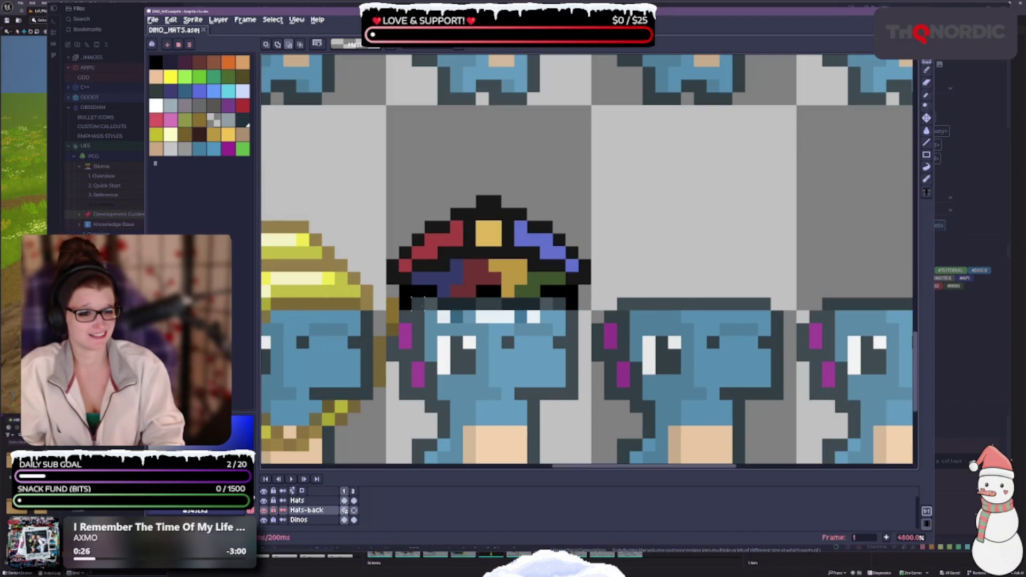
drag(408, 288, 393, 191)
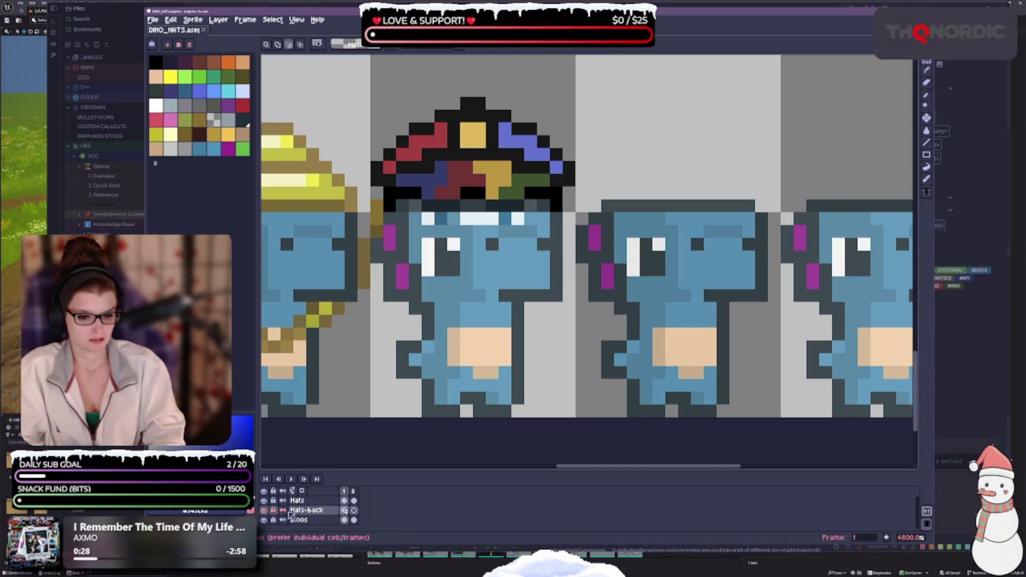
click(264, 510)
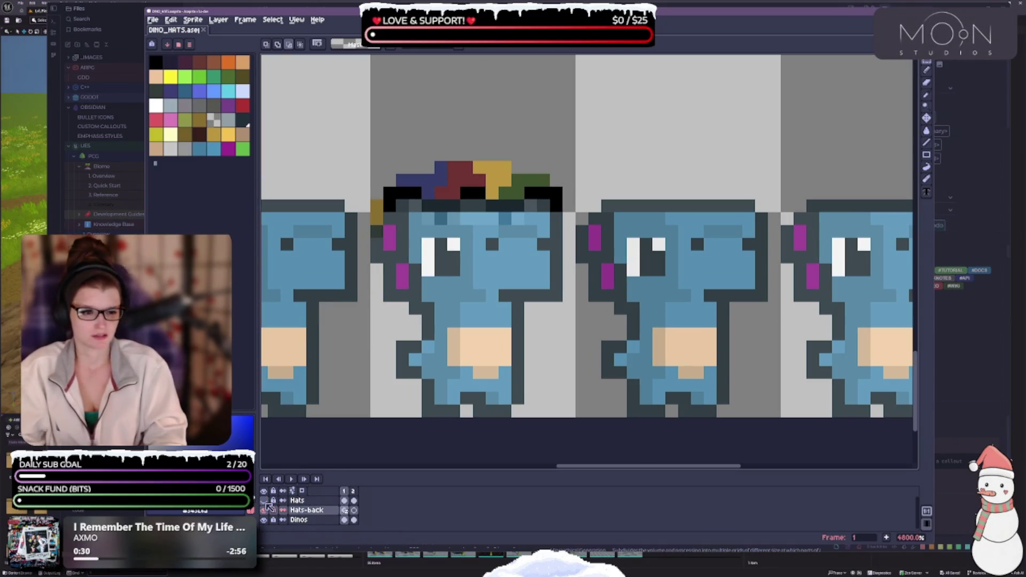
double_click(314, 511)
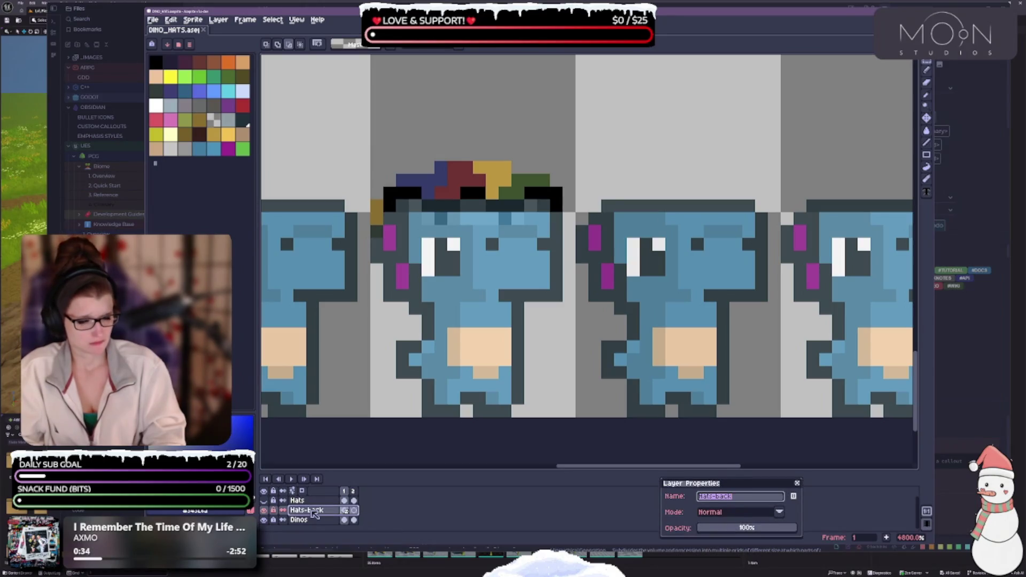
key(Return)
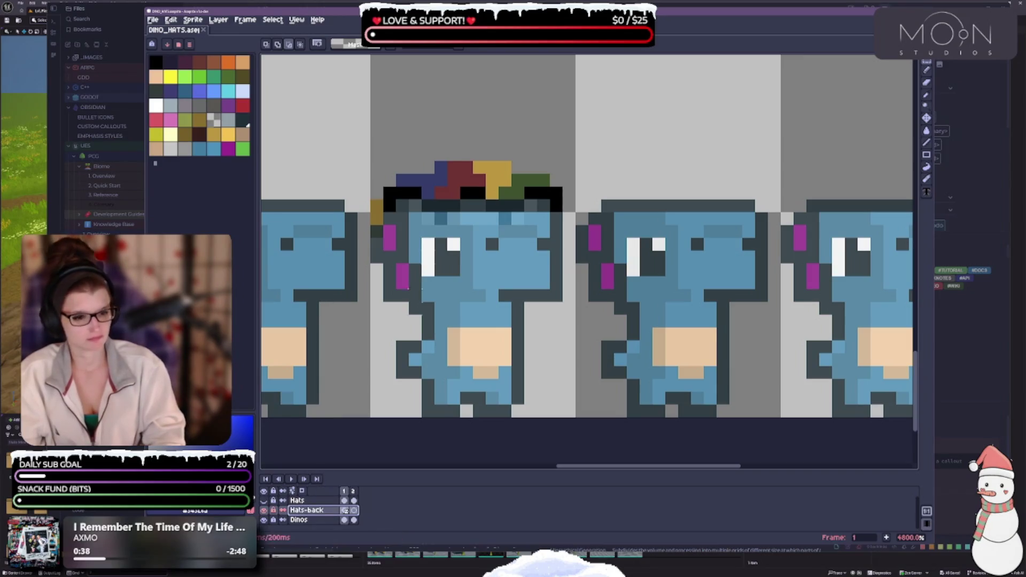
drag(300, 251, 329, 264)
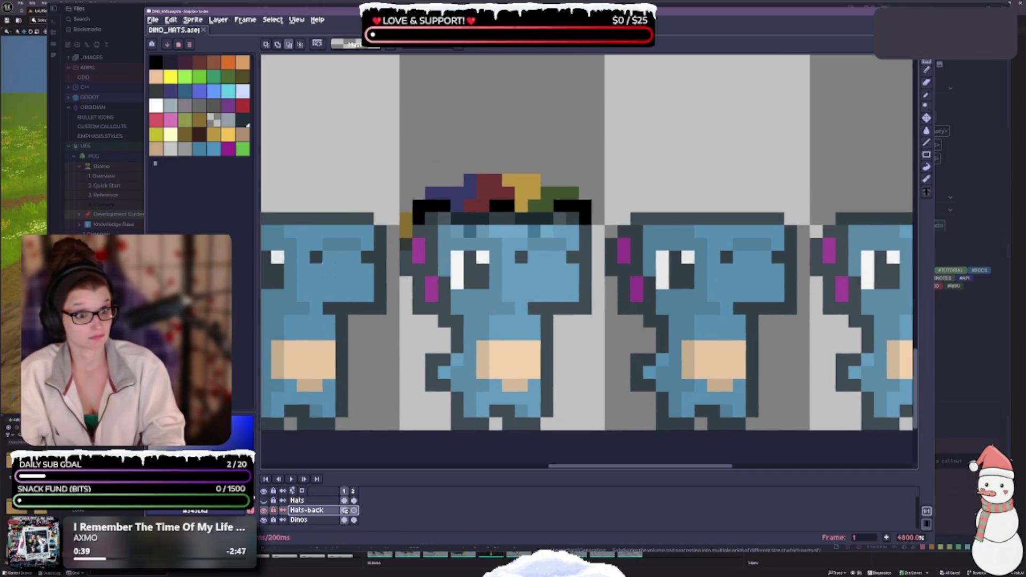
click(927, 70)
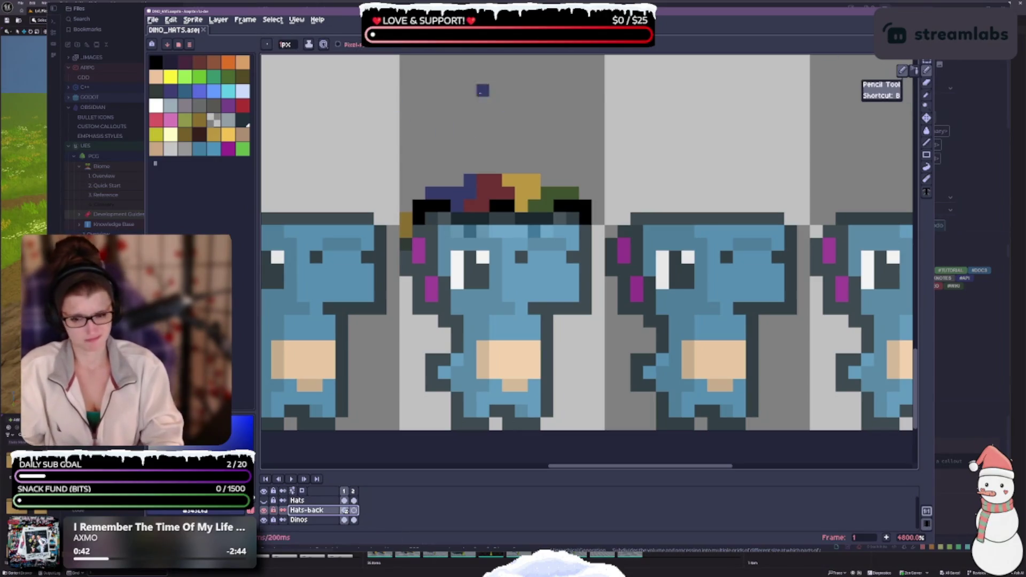
alt+click(443, 203)
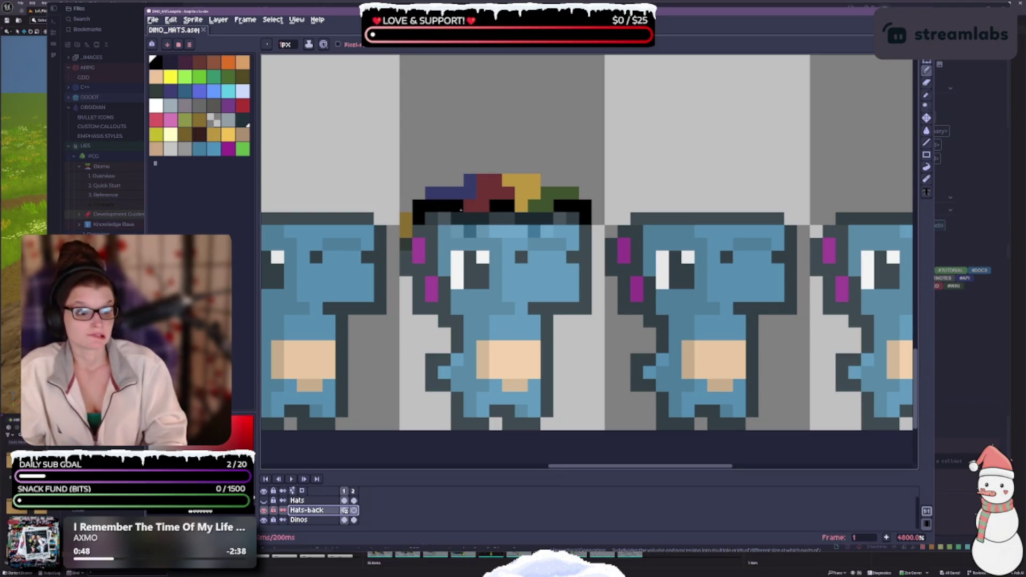
drag(460, 209, 551, 204)
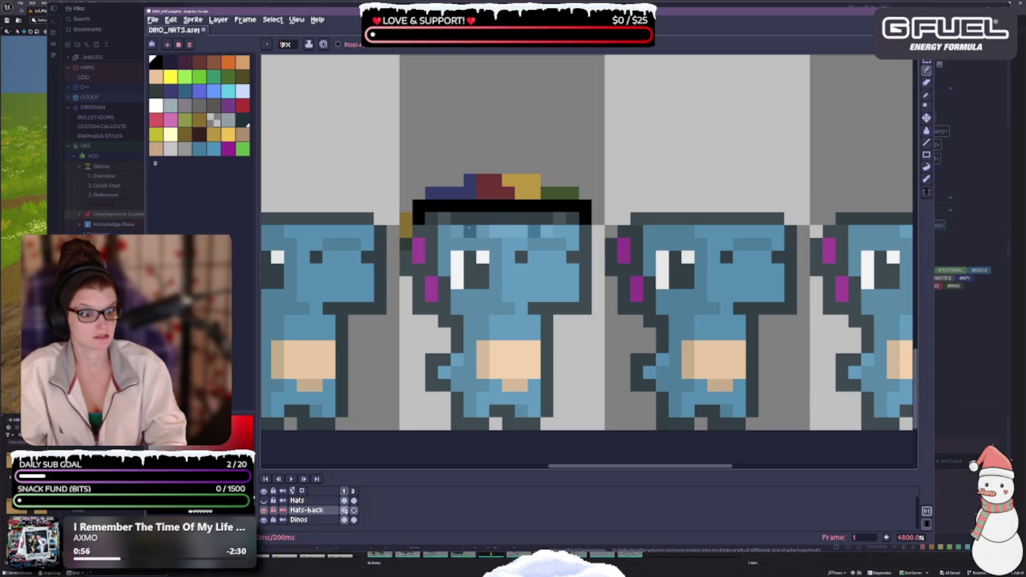
key(e)
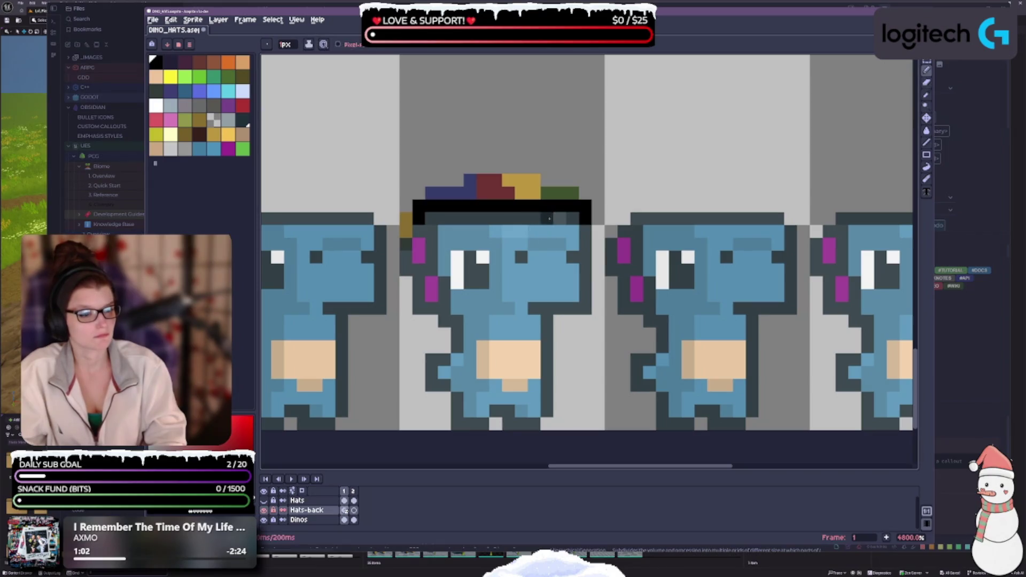
key(b)
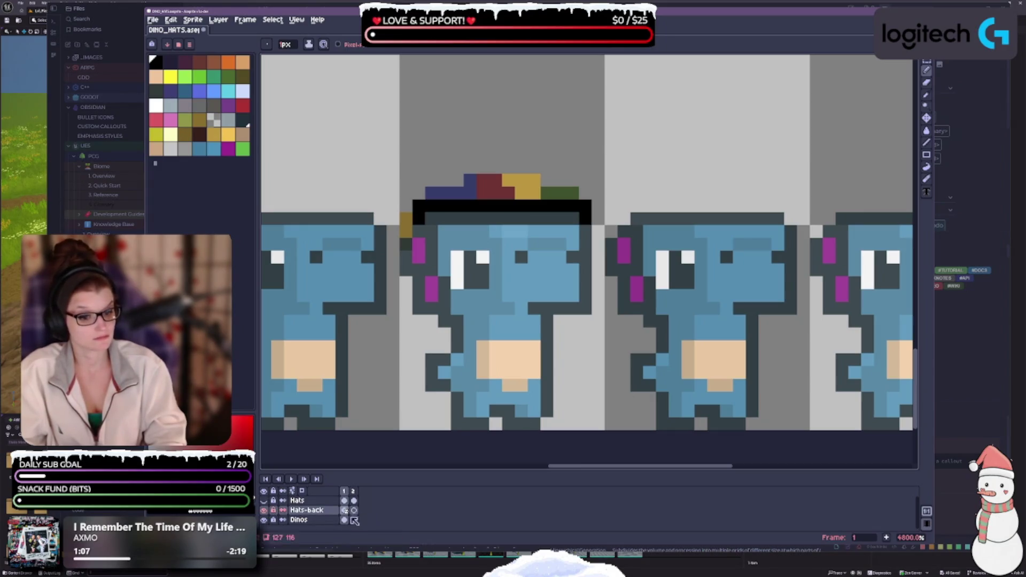
- Toggle the hat and dino layers to compare, leaving the Dinos layer hidden
click(263, 510)
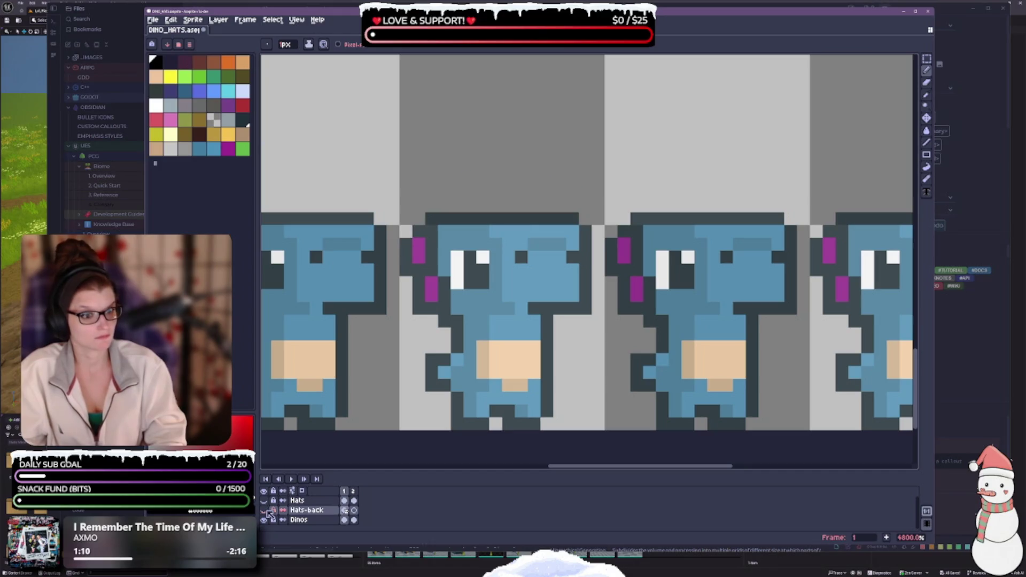
click(264, 509)
click(264, 519)
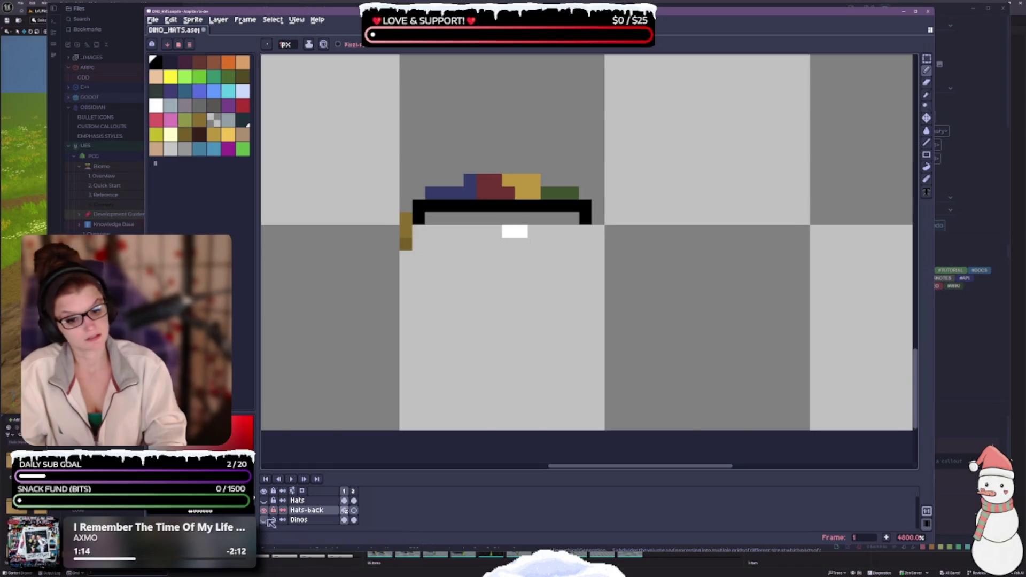
click(264, 520)
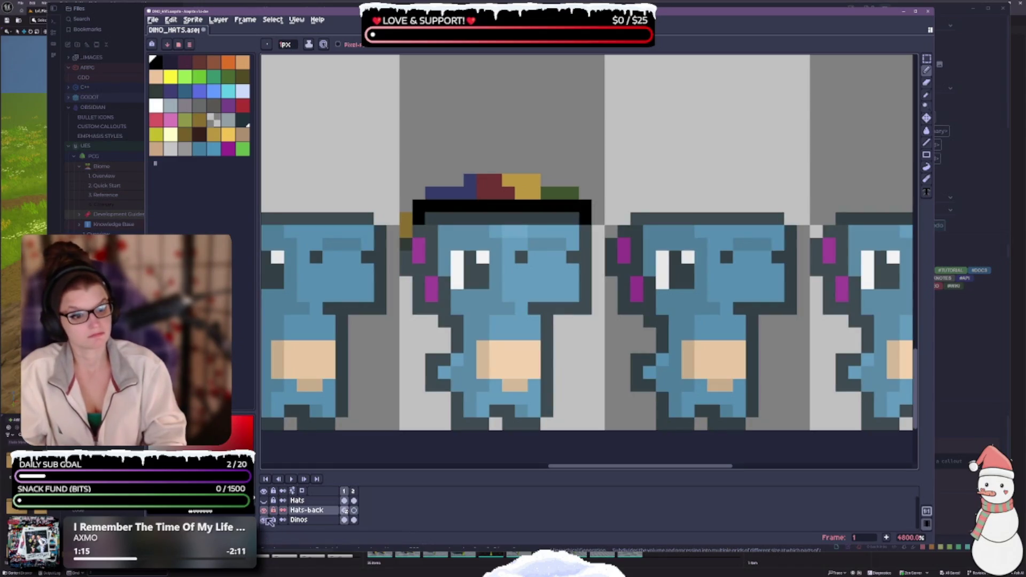
click(264, 520)
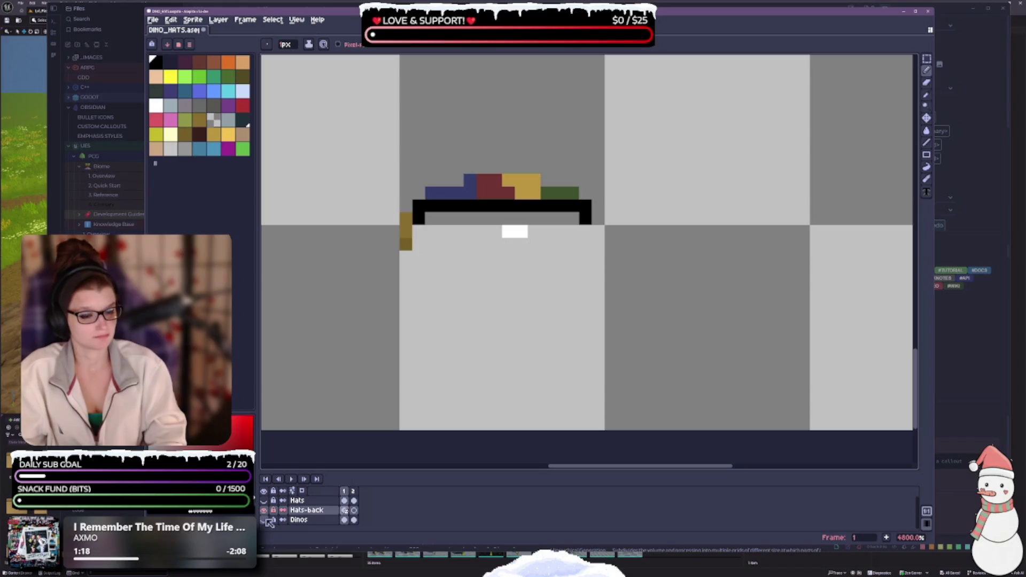
- Erase the stray brown pixels at the hat's left edge with the Eraser, then return to Pencil
key(e)
drag(406, 219, 406, 244)
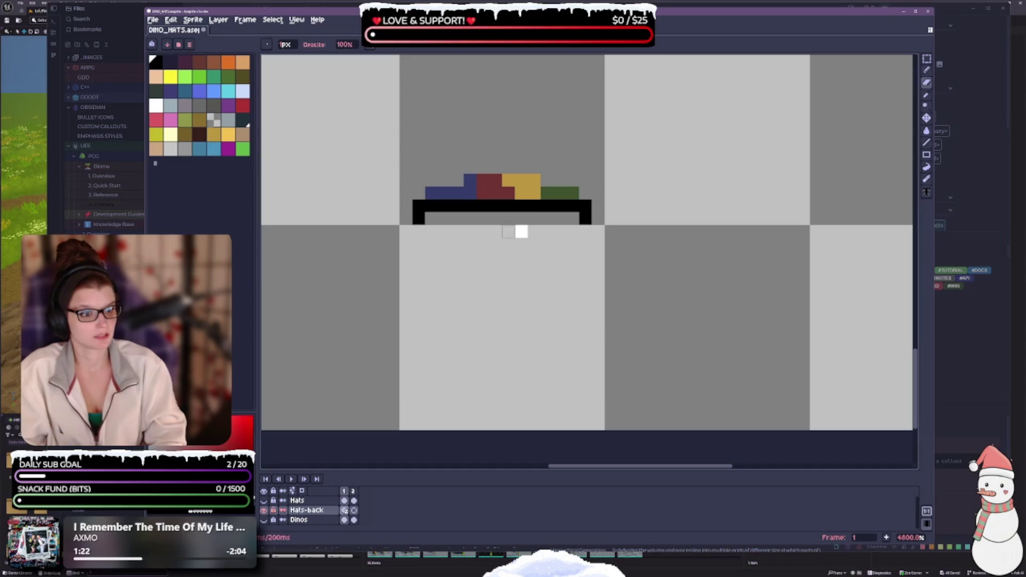
key(b)
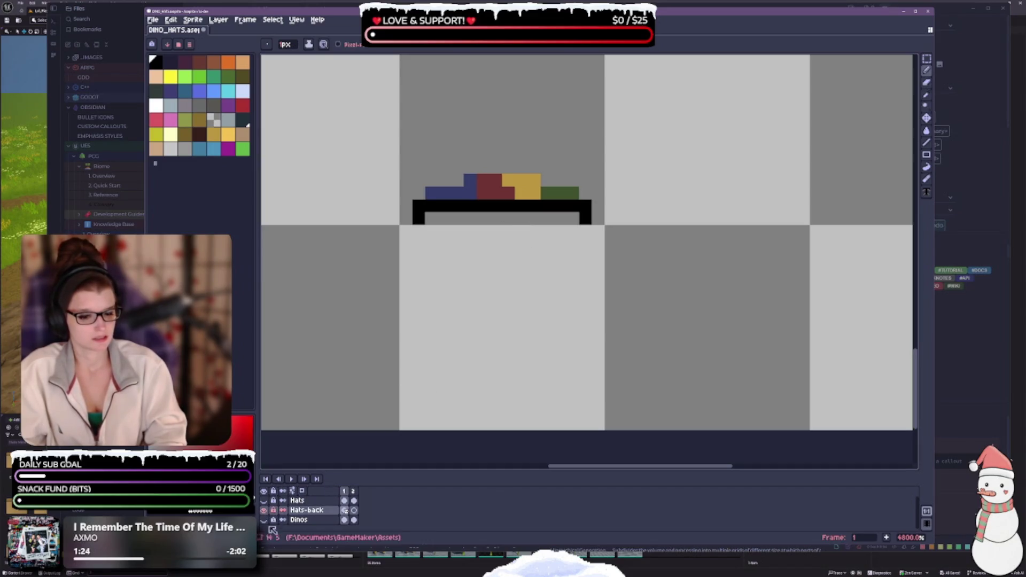
- Show the Dinos layer again, select the Hats-back layer and turn the front Hats layer on
click(265, 519)
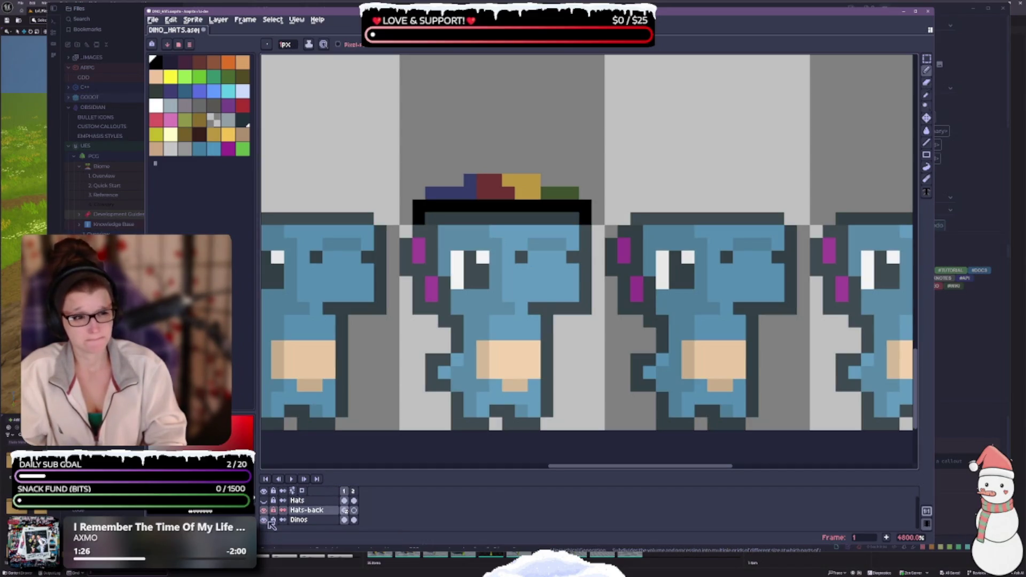
click(321, 510)
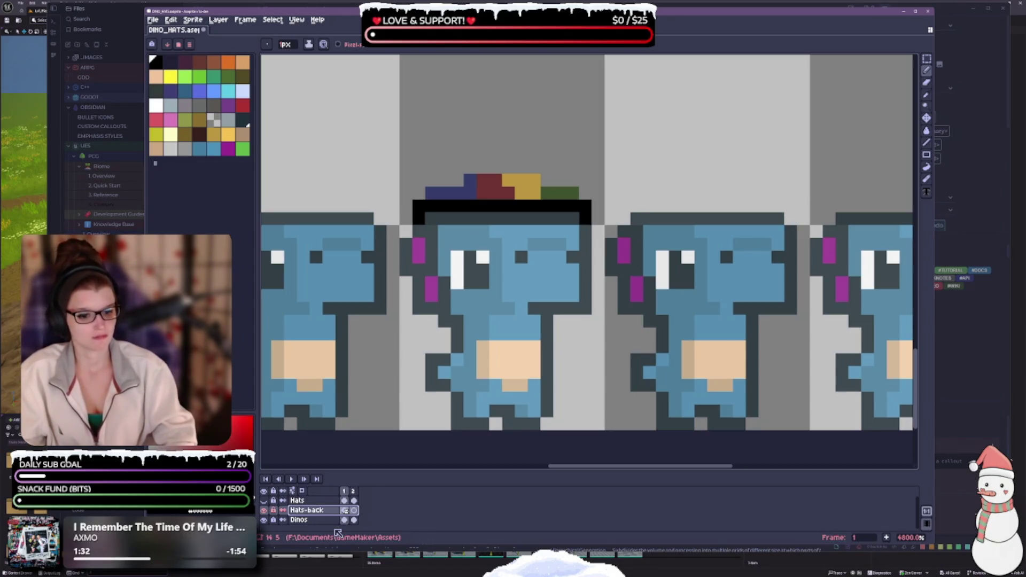
click(307, 500)
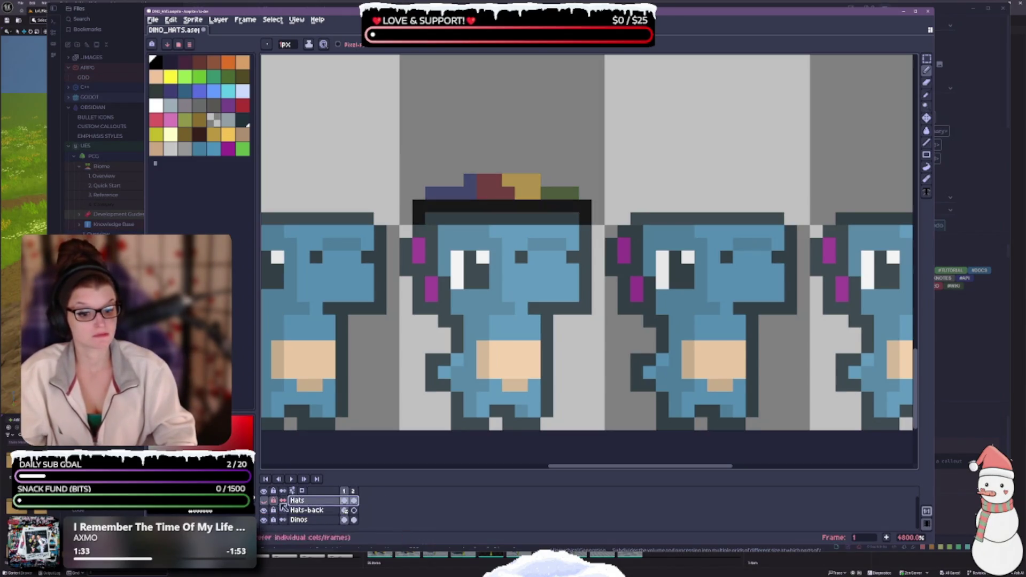
- Make the Hats layer active and zoom in to inspect the captain hat
click(264, 500)
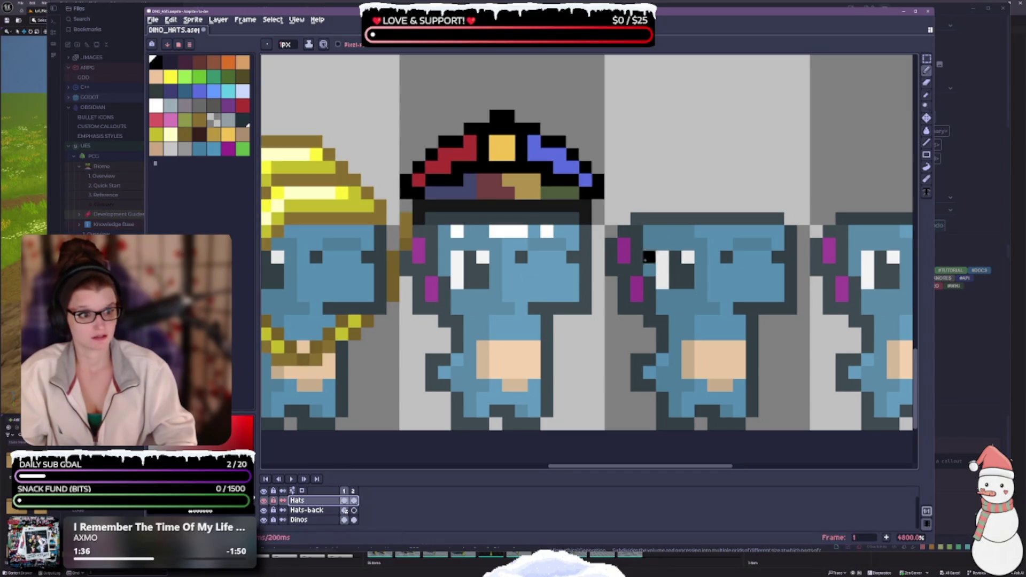
scroll(644, 301, down, 3)
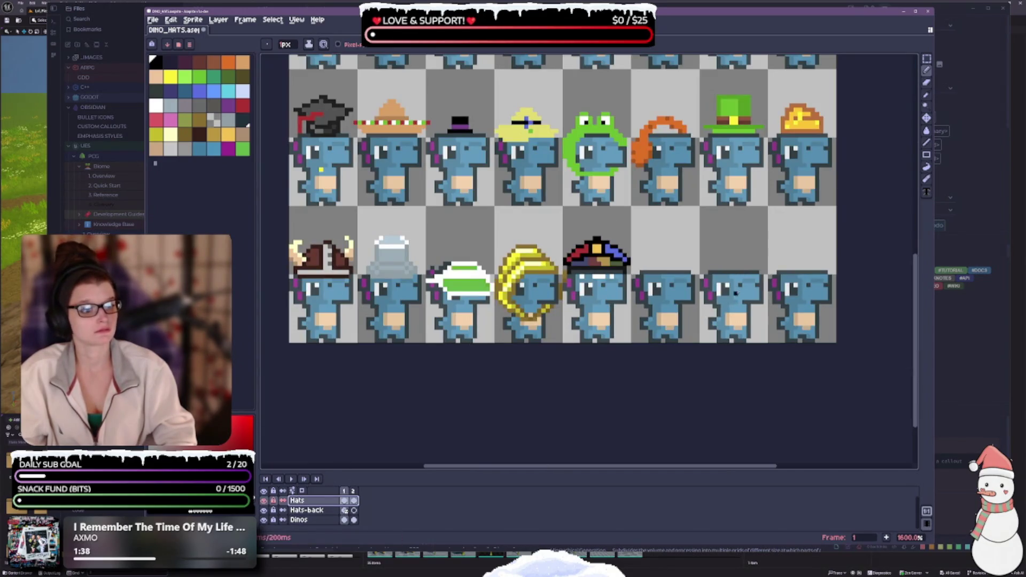
scroll(671, 291, up, 1)
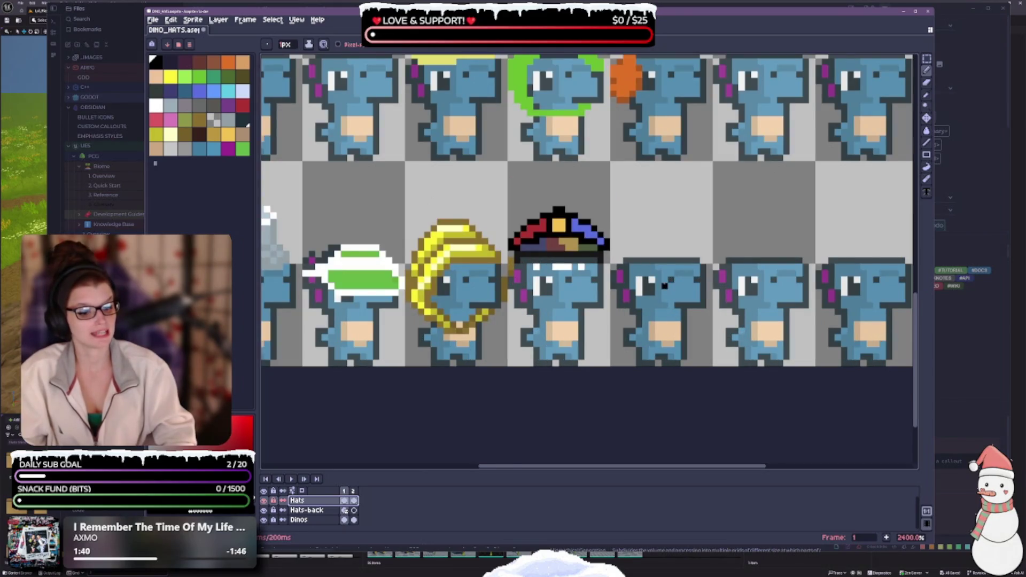
scroll(664, 286, up, 1)
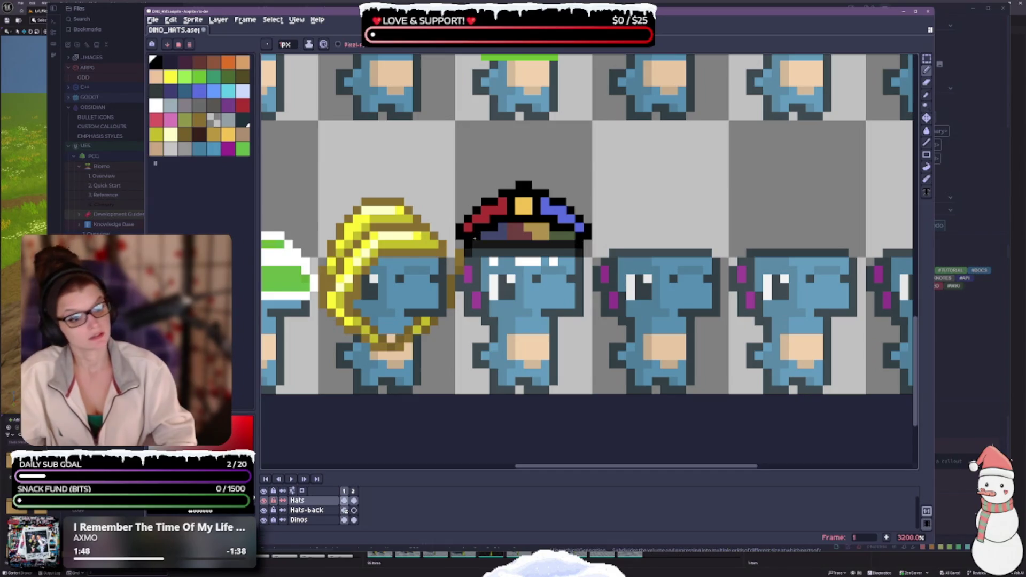
scroll(598, 355, down, 3)
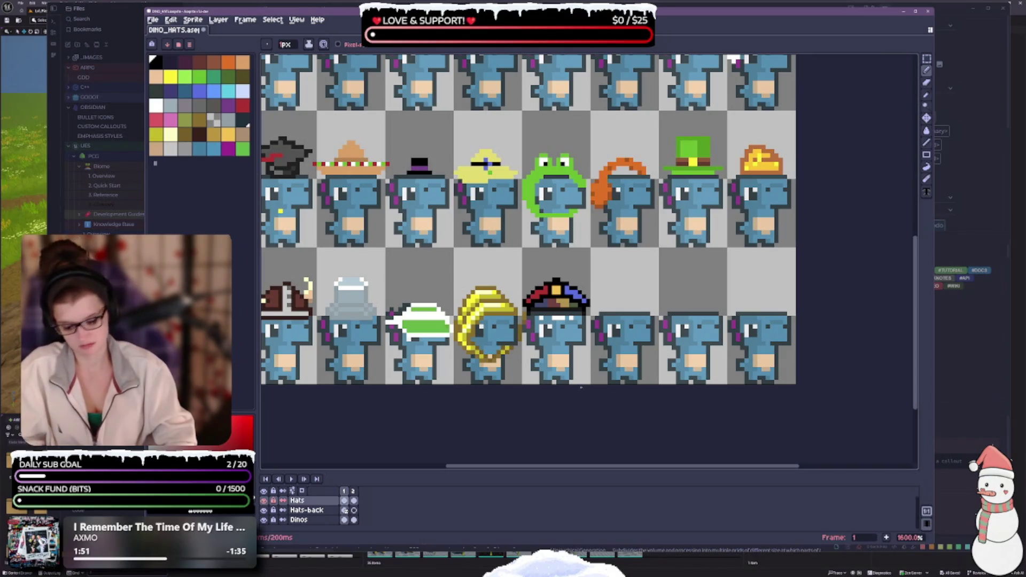
- Undo the last two pencil strokes on the captain hat
key(ctrl+z)
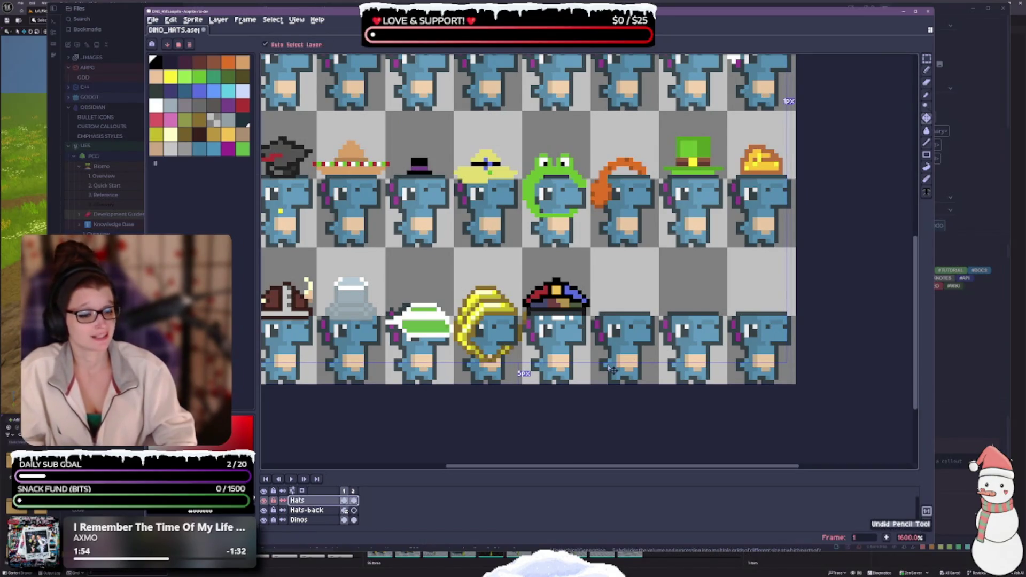
scroll(582, 305, up, 3)
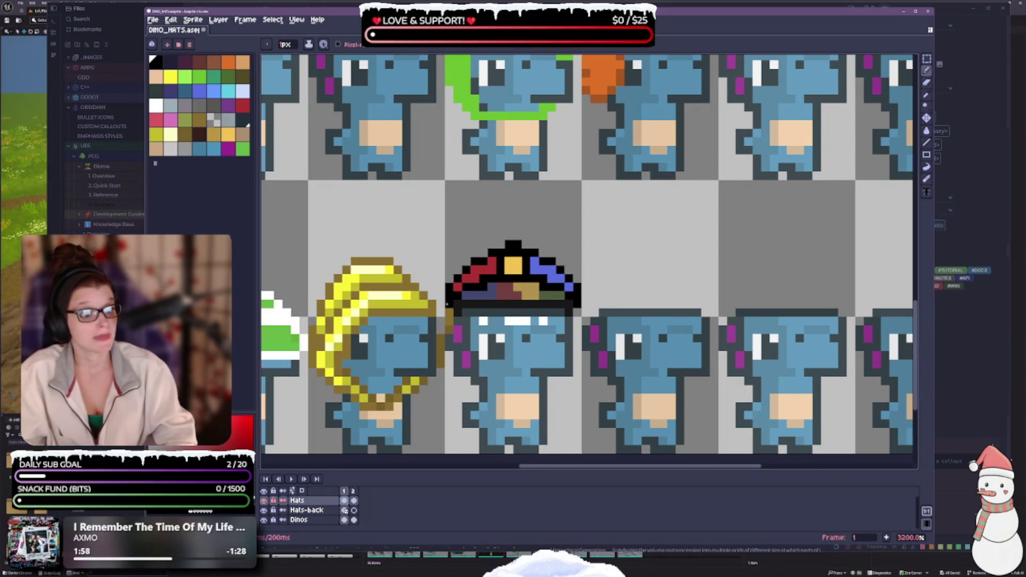
scroll(488, 318, down, 1)
scroll(489, 313, up, 5)
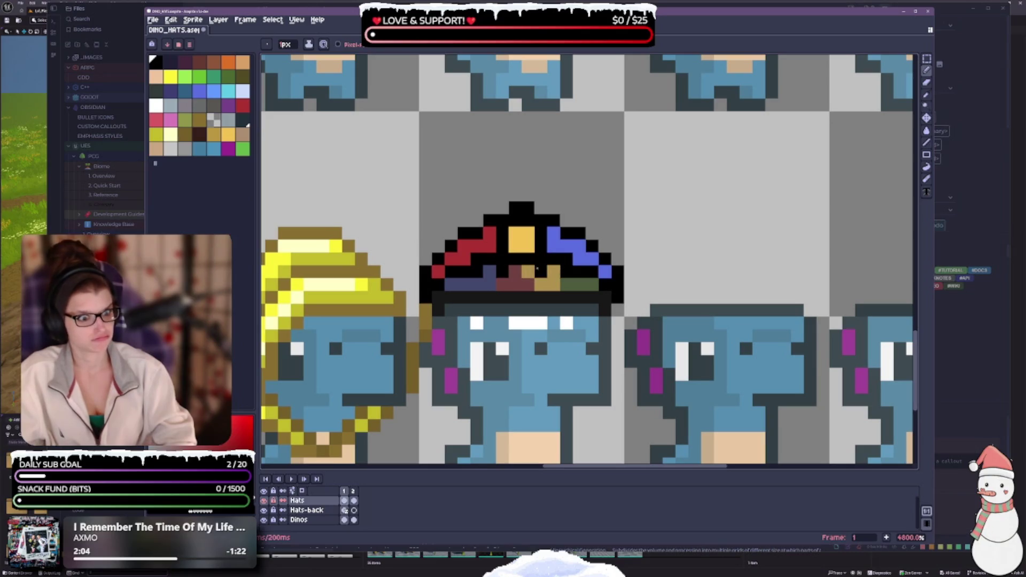
scroll(542, 270, down, 5)
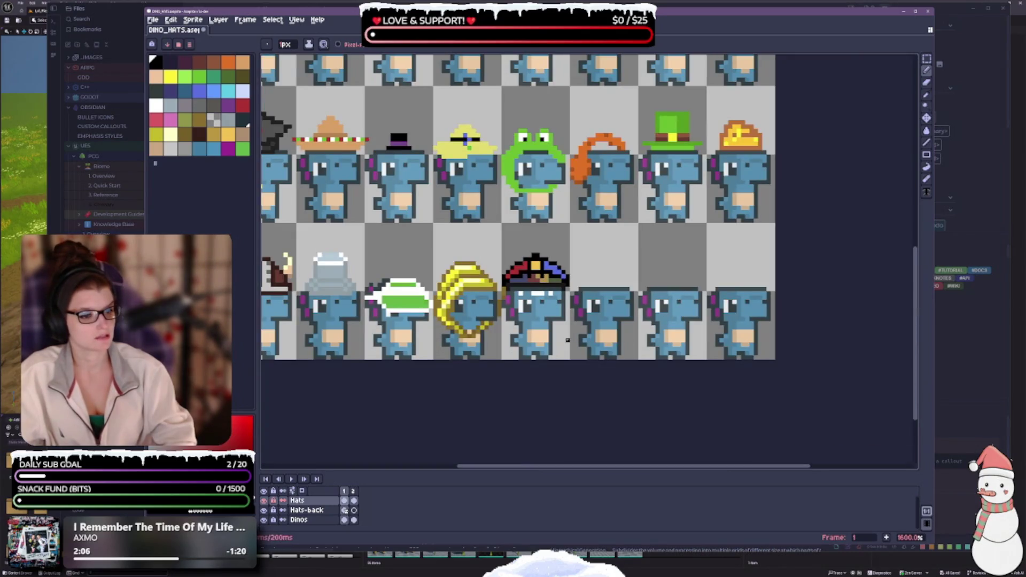
scroll(567, 333, up, 1)
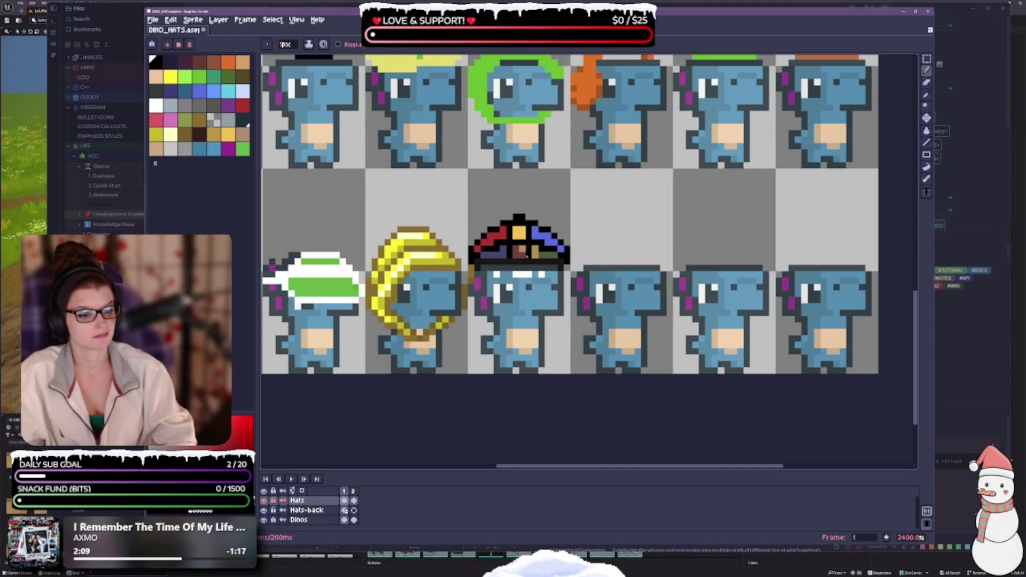
scroll(497, 244, up, 1)
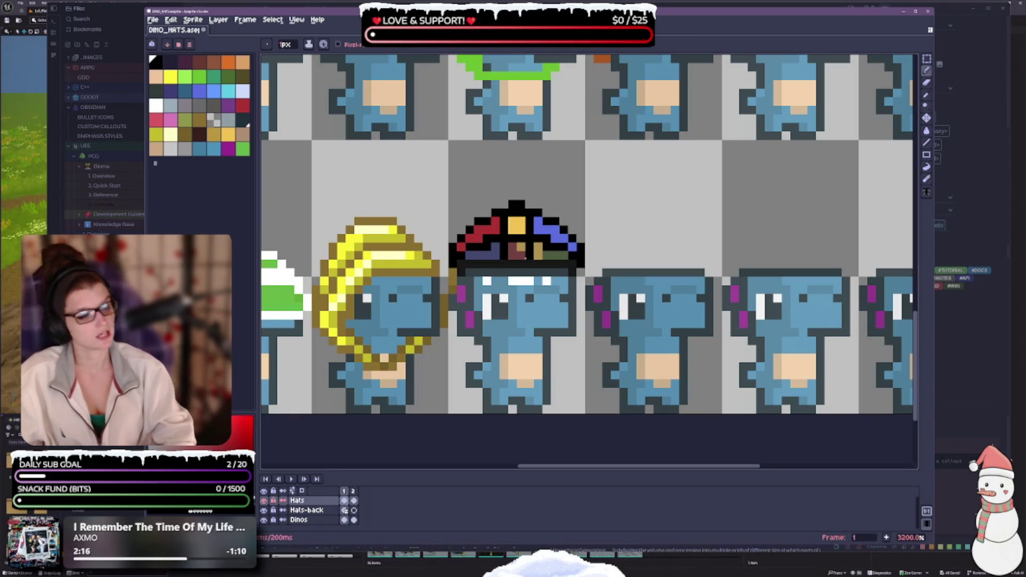
key(ctrl+z)
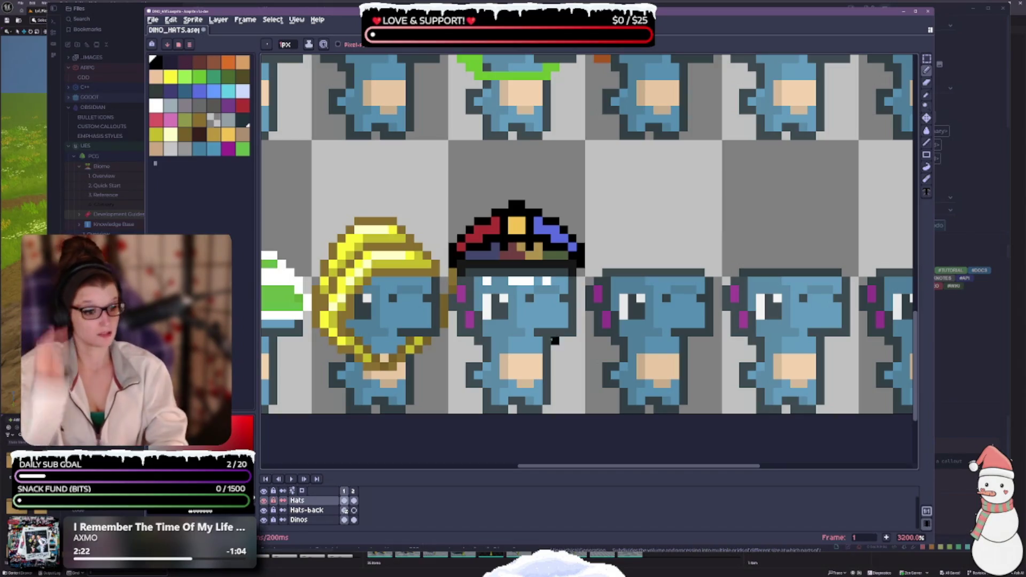
scroll(556, 322, down, 2)
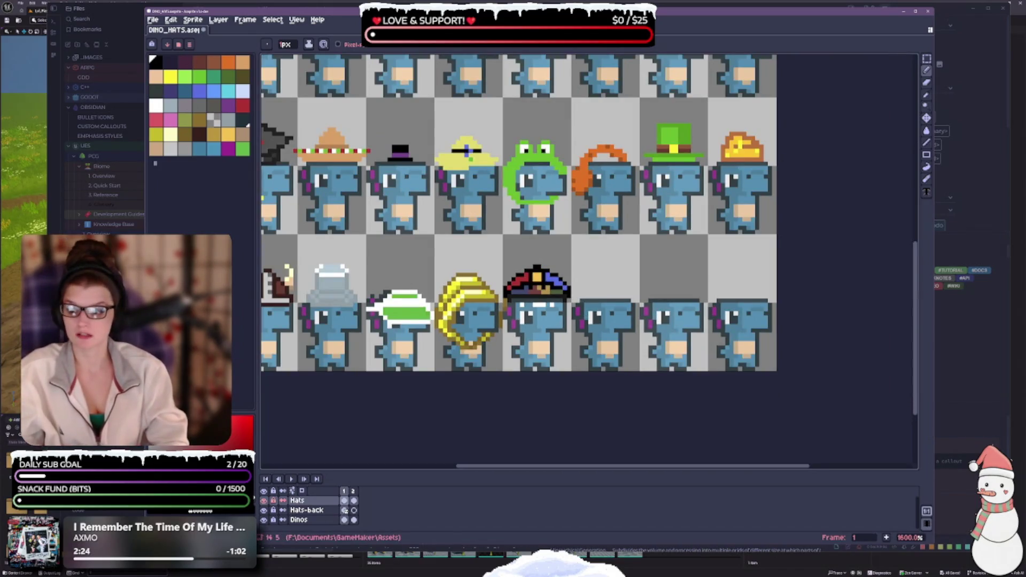
scroll(602, 261, up, 2)
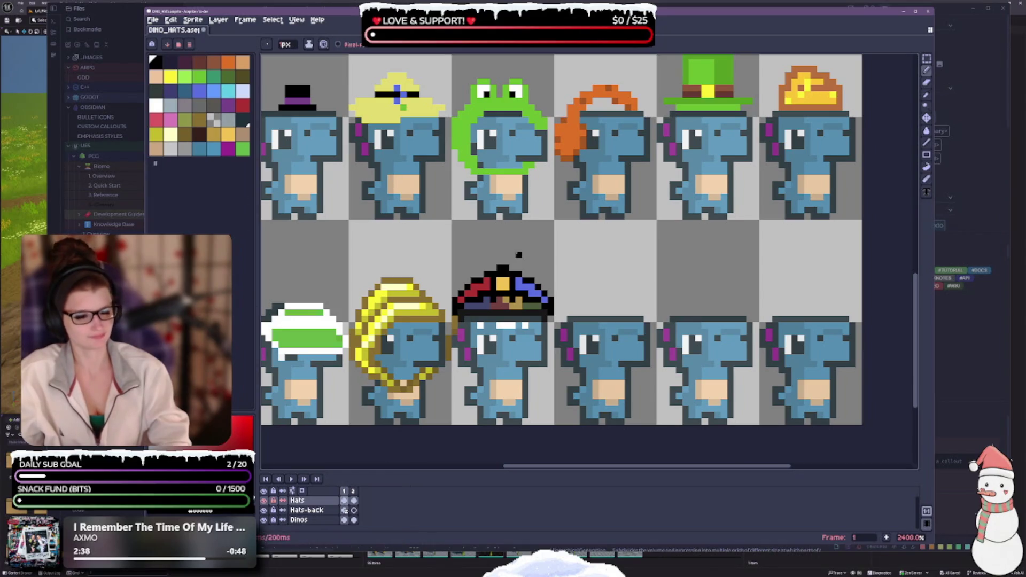
- Pick white and paint a row of pixels under the hat brim from its left end to right end
alt+click(508, 323)
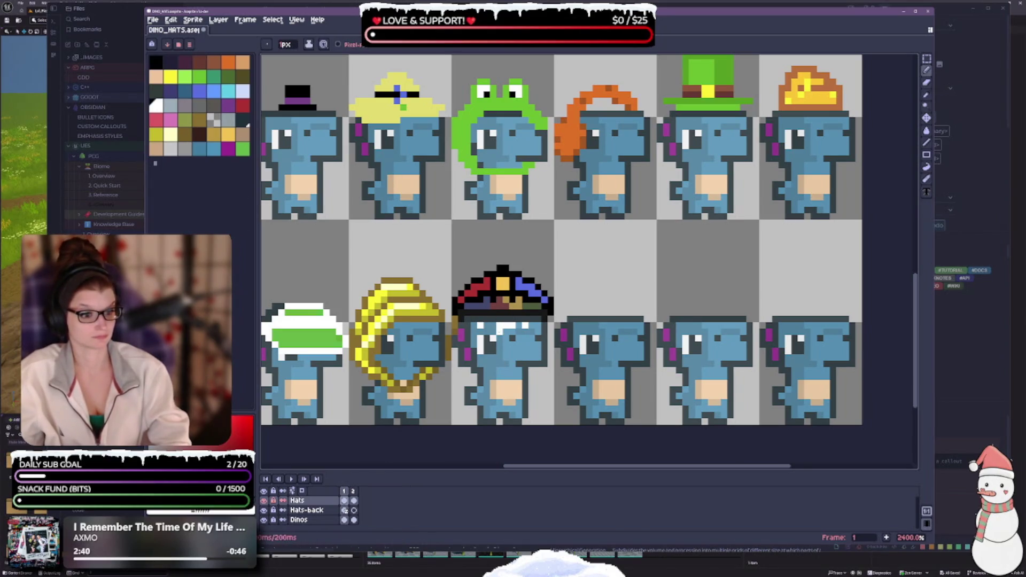
click(493, 324)
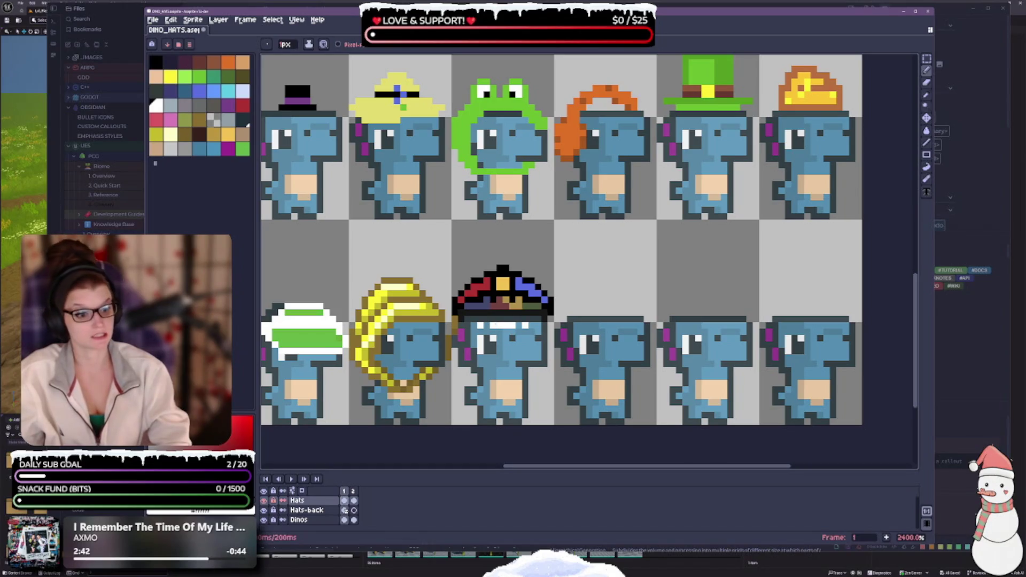
click(486, 325)
click(473, 324)
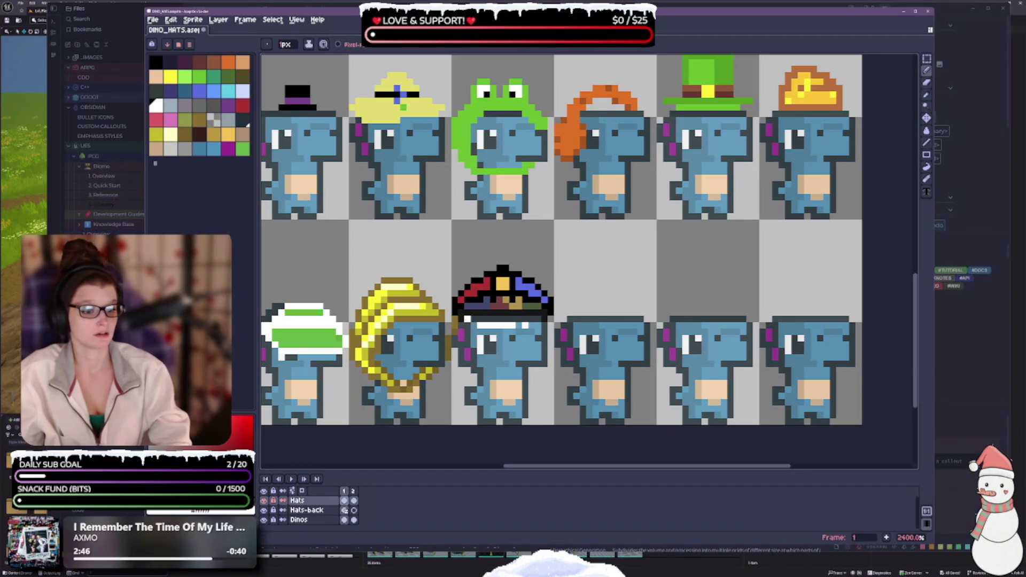
click(531, 325)
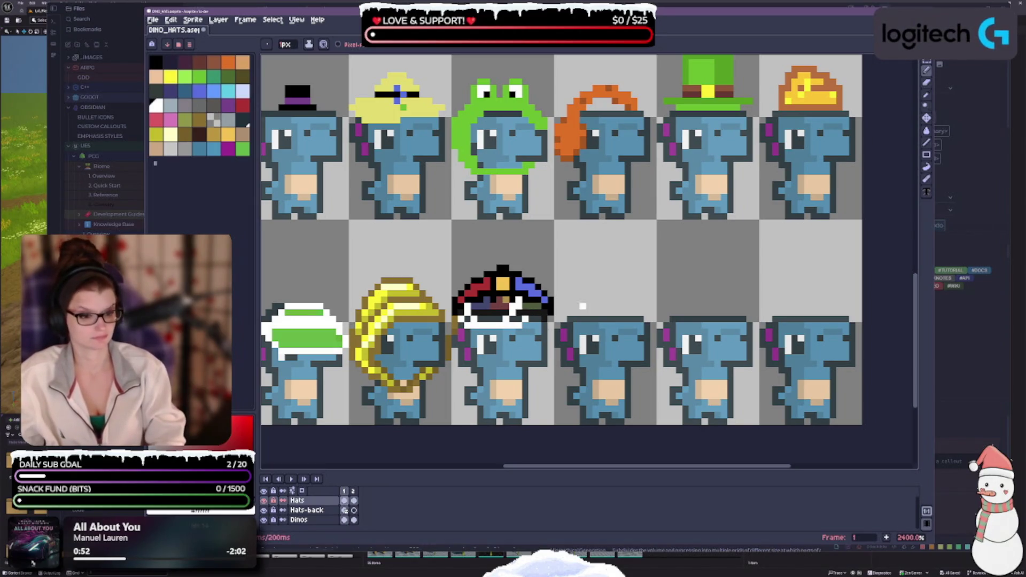
key(ctrl+s)
scroll(518, 319, down, 3)
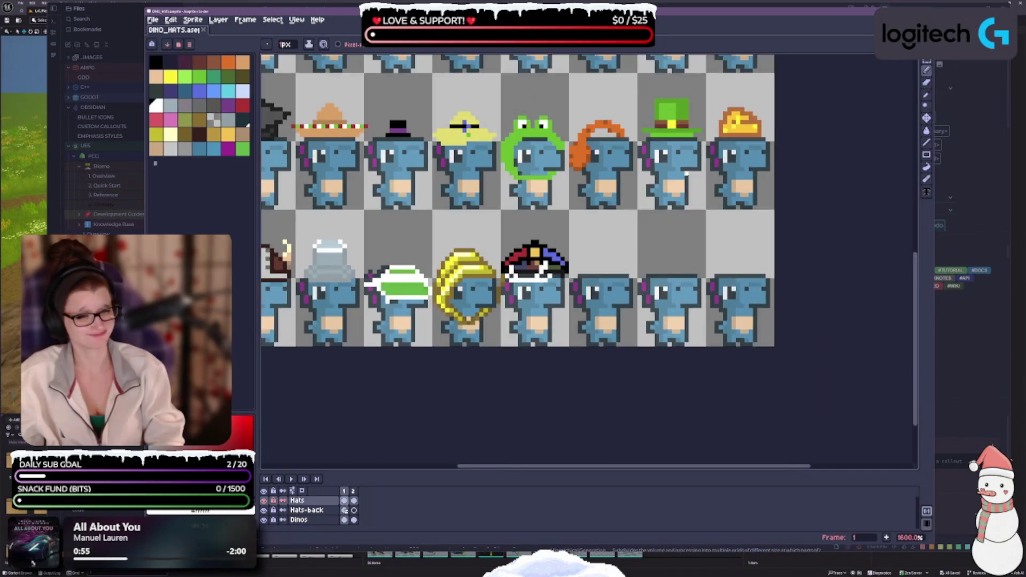
scroll(519, 319, up, 1)
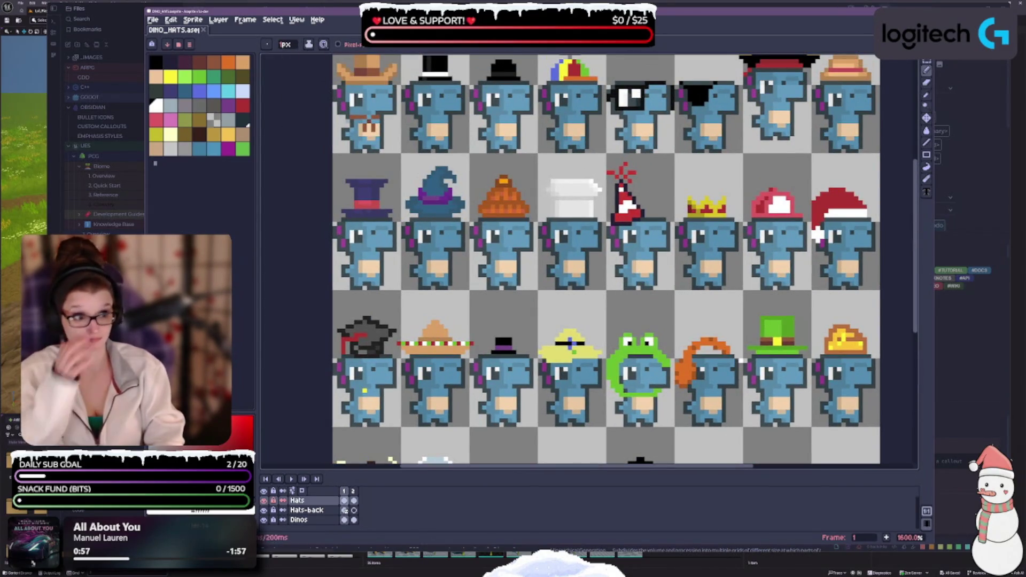
scroll(739, 355, down, 3)
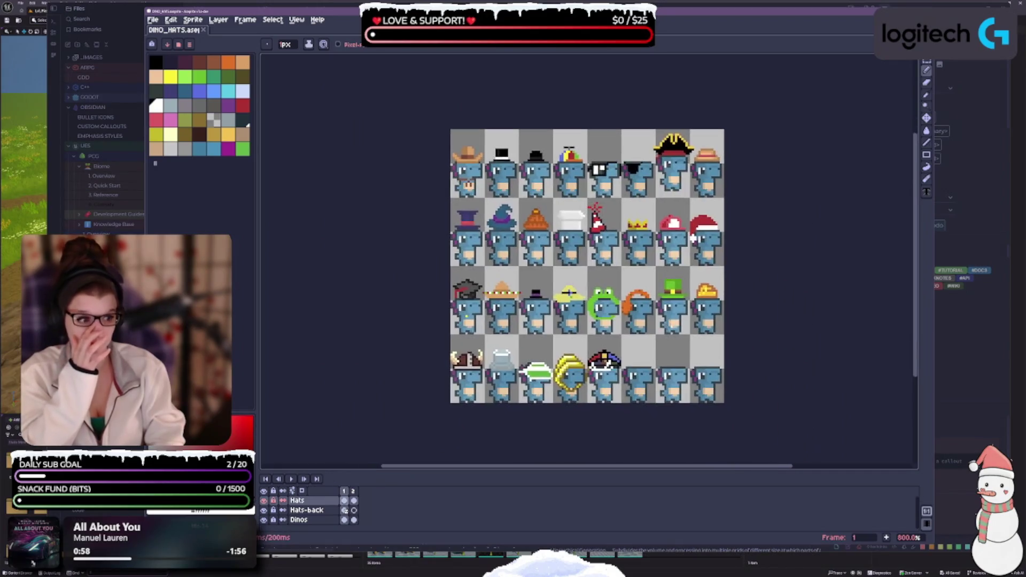
scroll(607, 363, up, 5)
scroll(612, 307, down, 1)
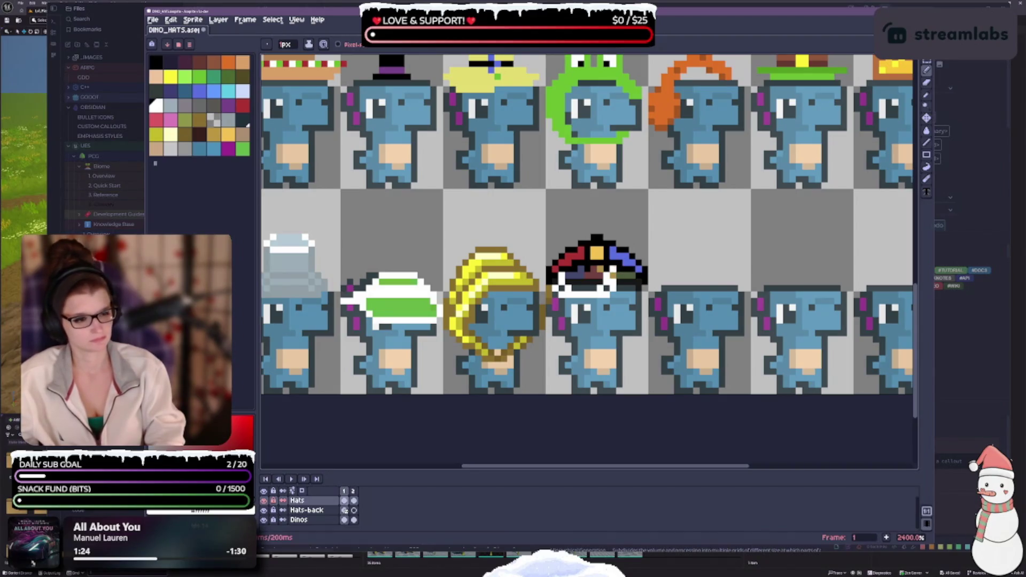
key(e)
key(b)
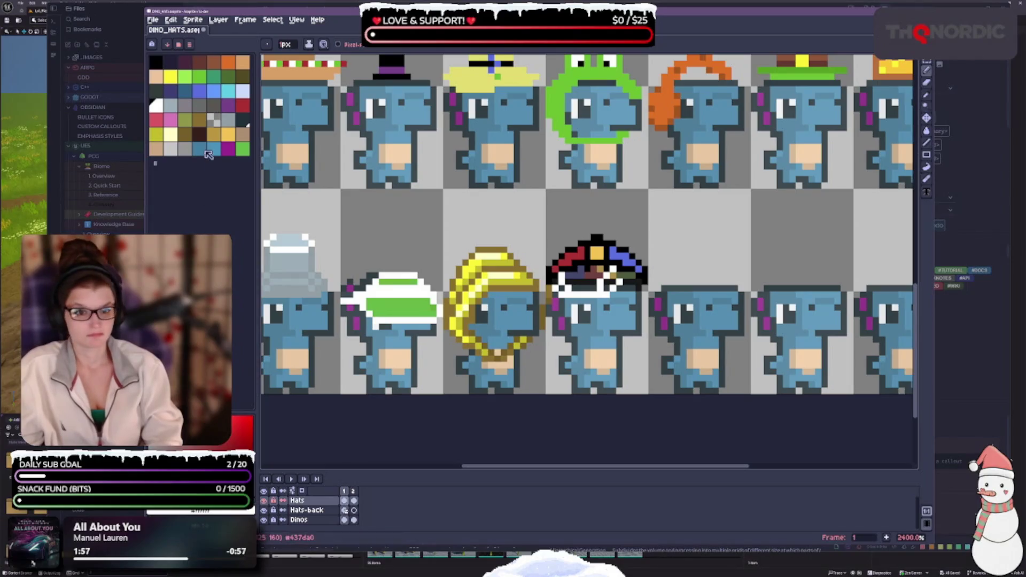
- Save DINO_HATS.aseprite, then zoom in on the captain hat to check it
scroll(733, 63, down, 2)
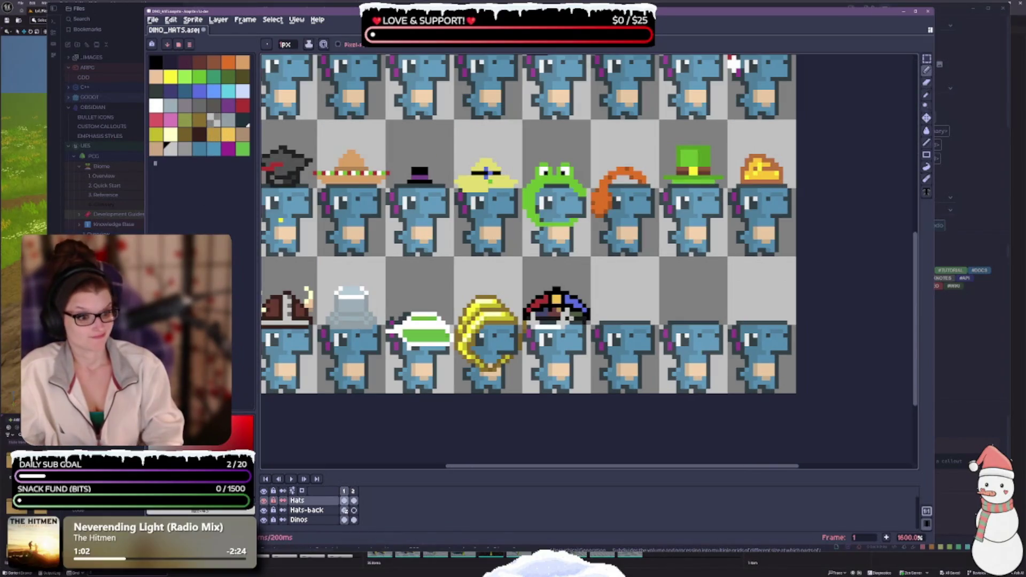
scroll(555, 305, down, 1)
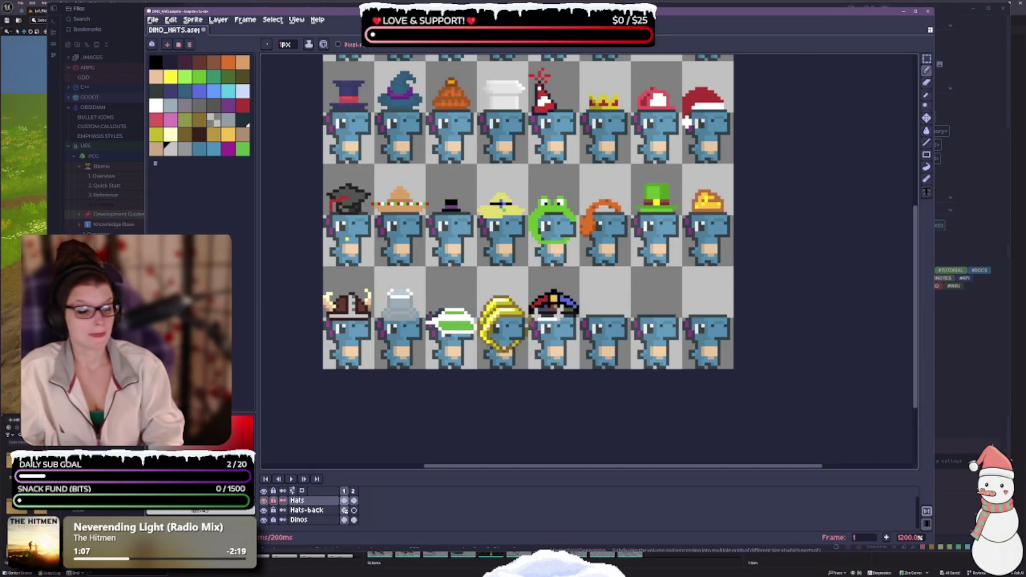
scroll(528, 326, up, 1)
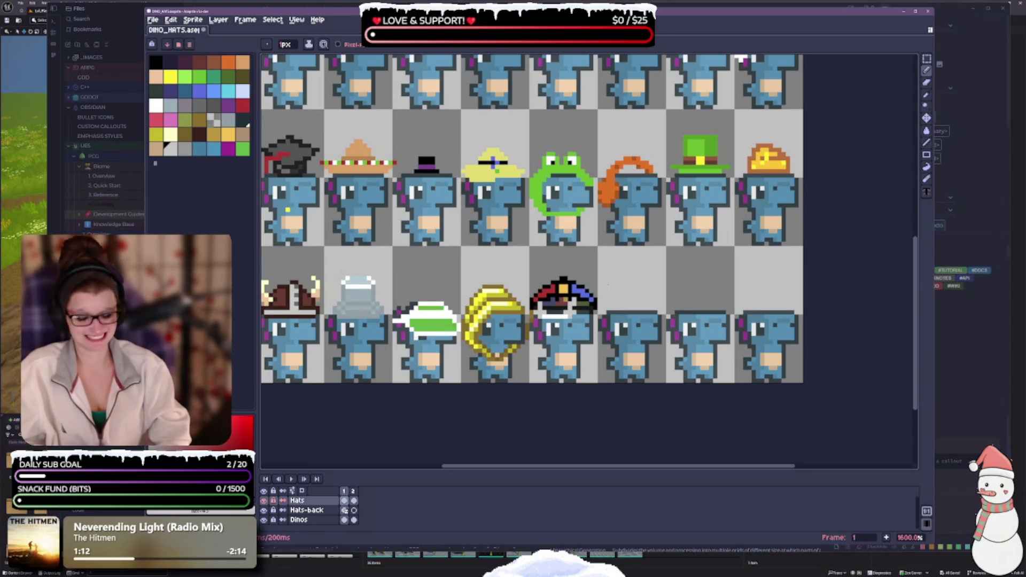
key(ctrl+s)
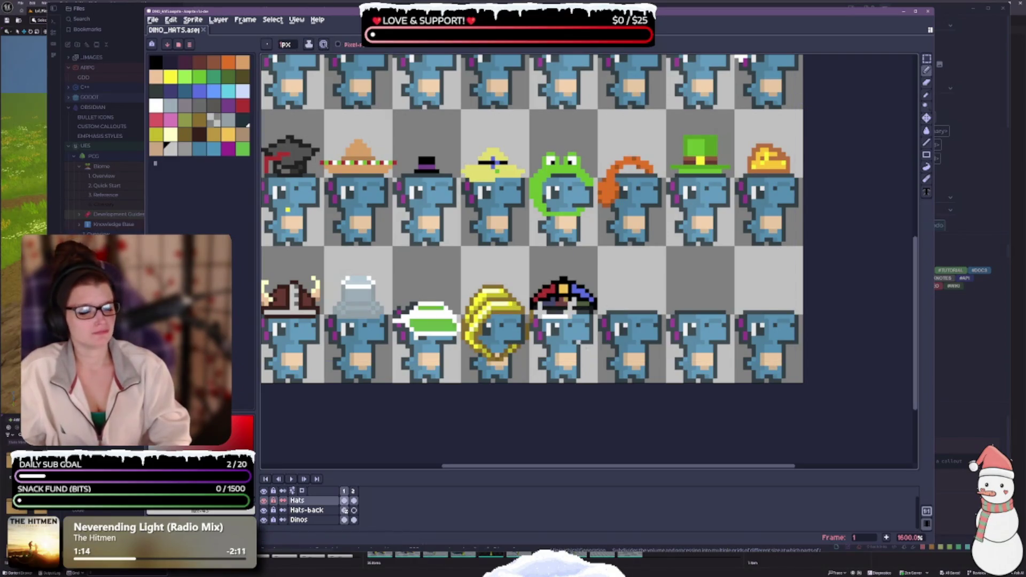
scroll(609, 312, right, 2)
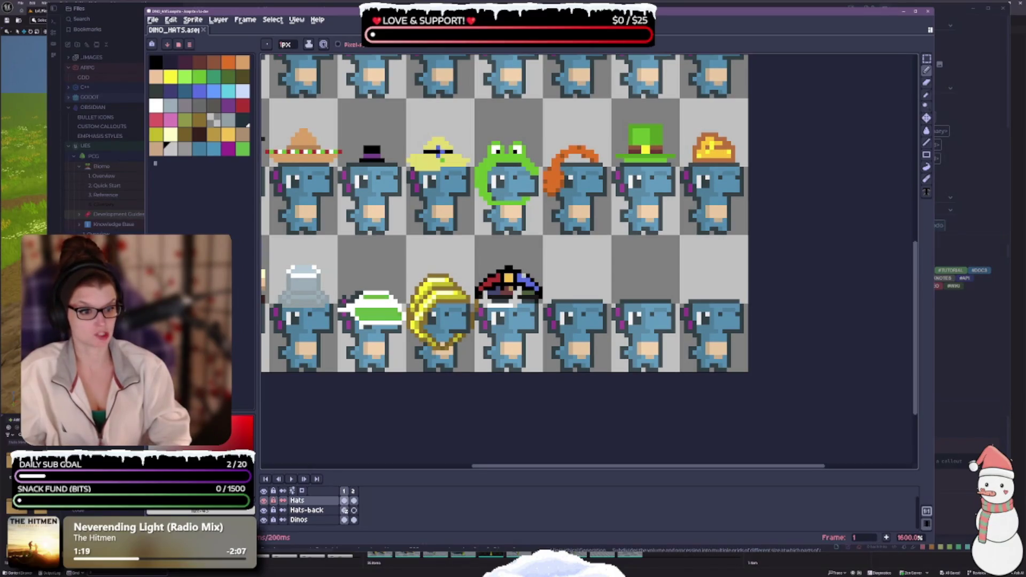
scroll(828, 264, down, 3)
scroll(622, 294, up, 3)
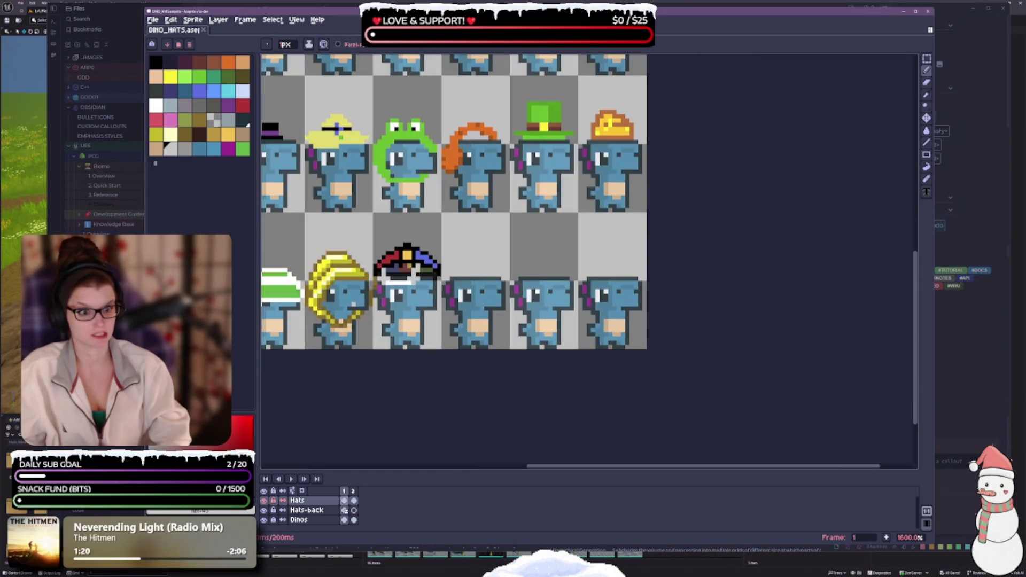
scroll(567, 355, up, 4)
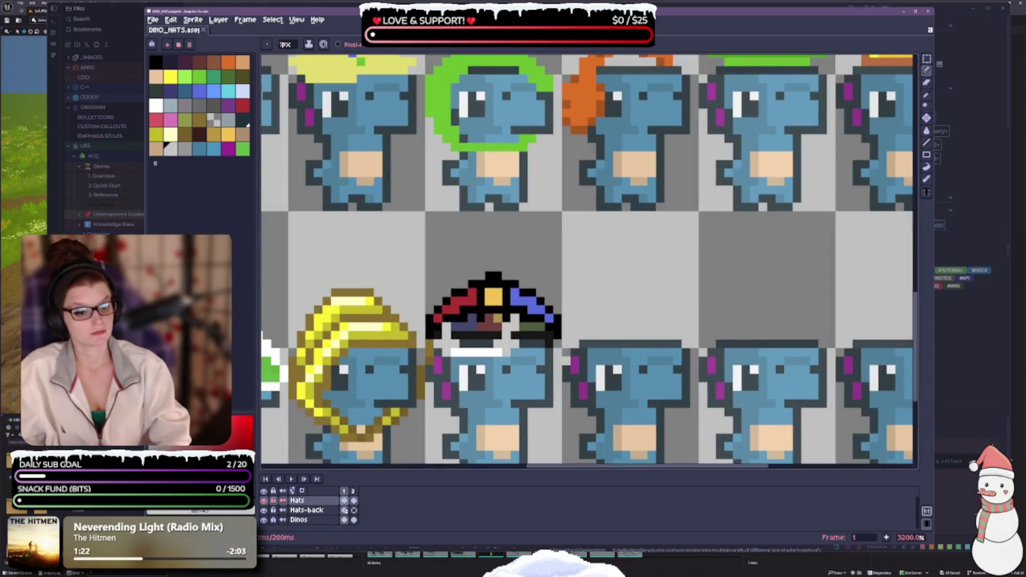
scroll(534, 215, up, 1)
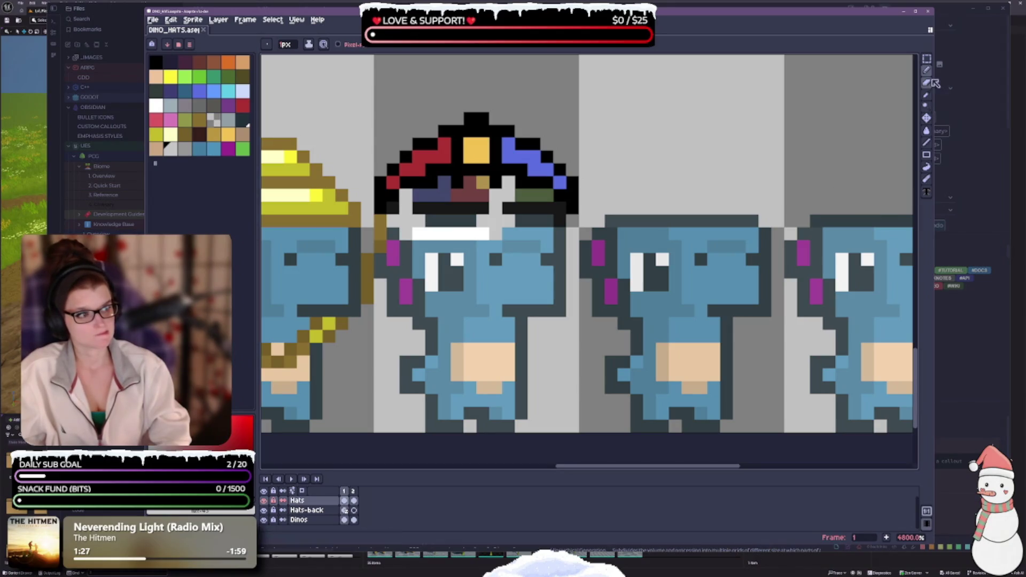
- Select the captain hat and its lower pixels with the Rectangular Marquee in Add-to-selection mode
click(927, 58)
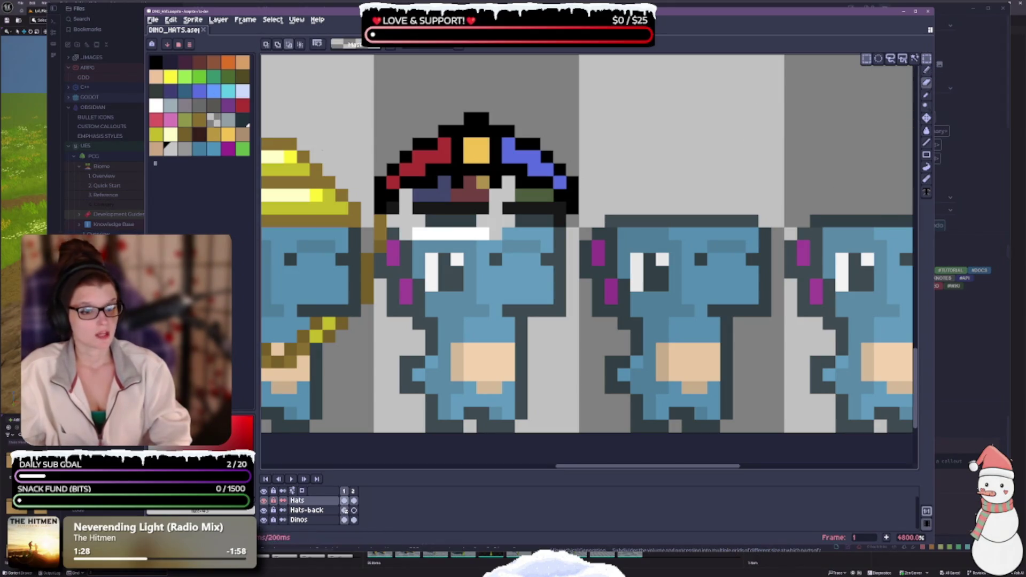
click(279, 45)
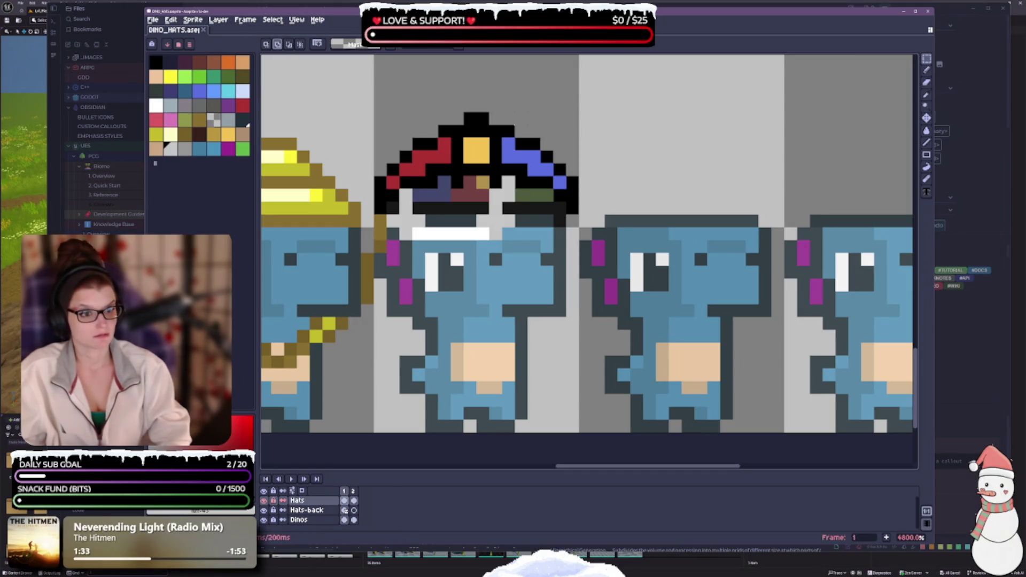
mouse_move(375, 112)
mouse_down()
mouse_move(386, 124)
mouse_move(551, 162)
mouse_move(574, 187)
mouse_move(571, 160)
mouse_move(580, 176)
mouse_up()
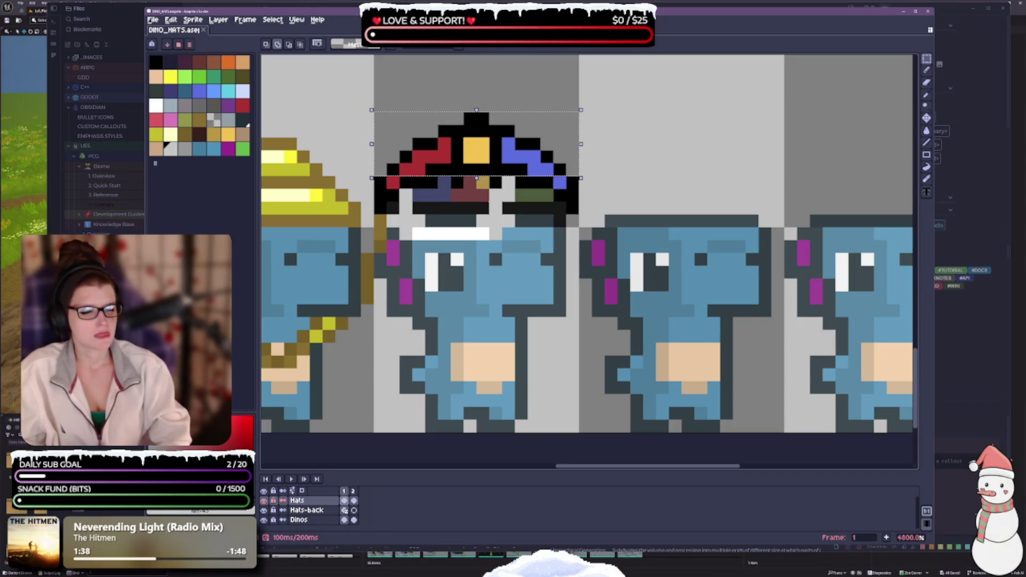
scroll(482, 199, up, 1)
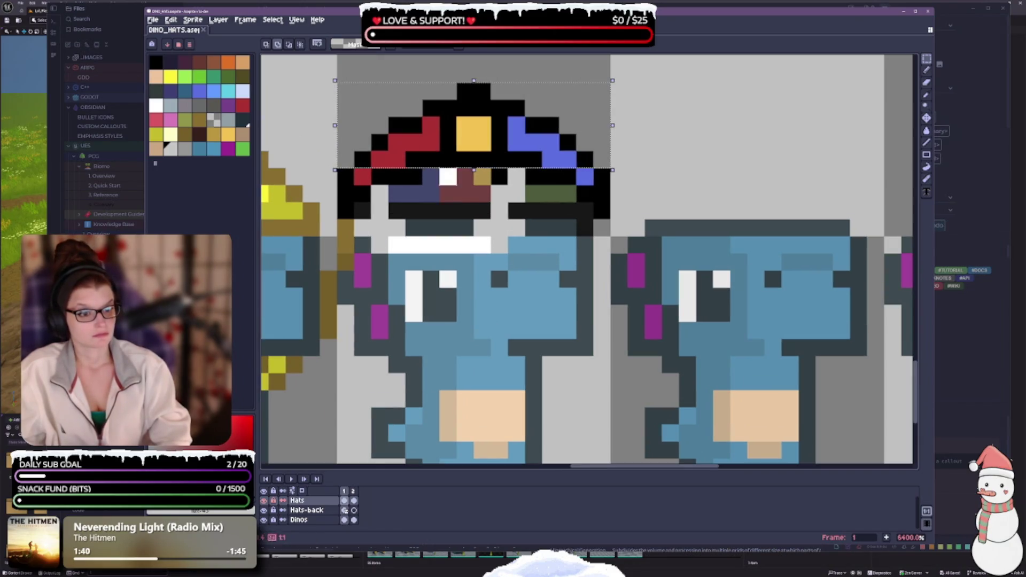
click(449, 178)
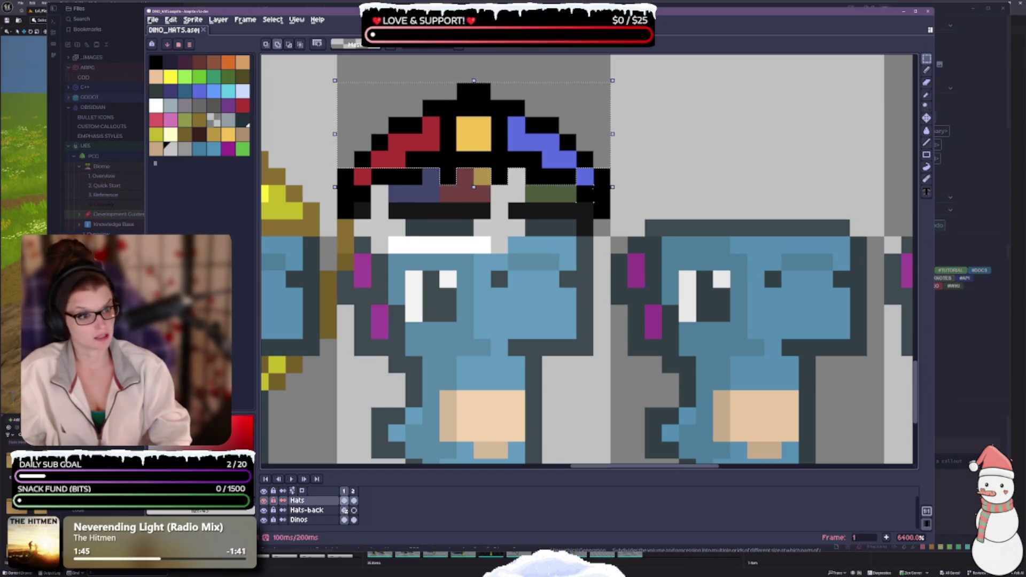
drag(584, 191, 598, 214)
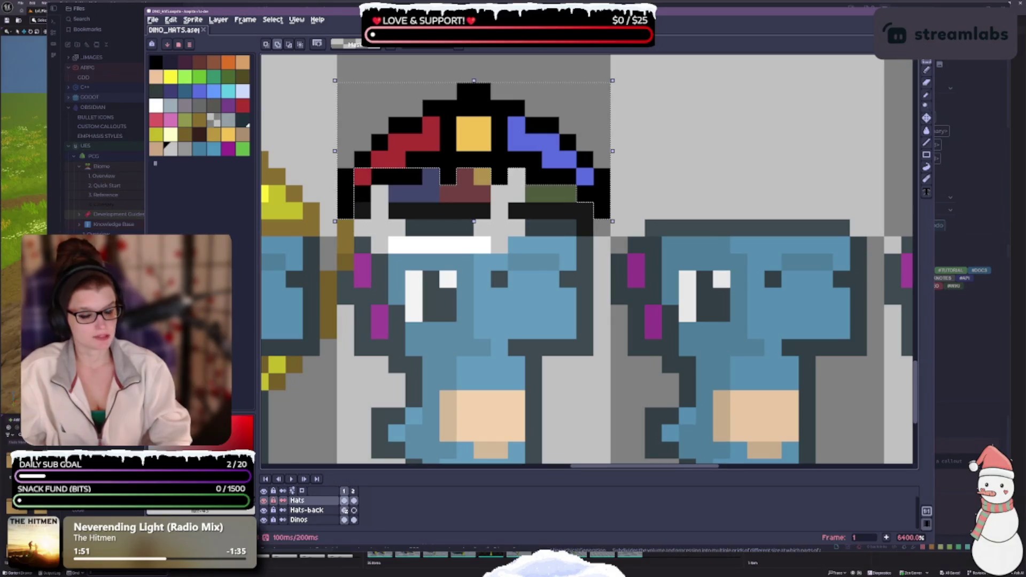
click(362, 174)
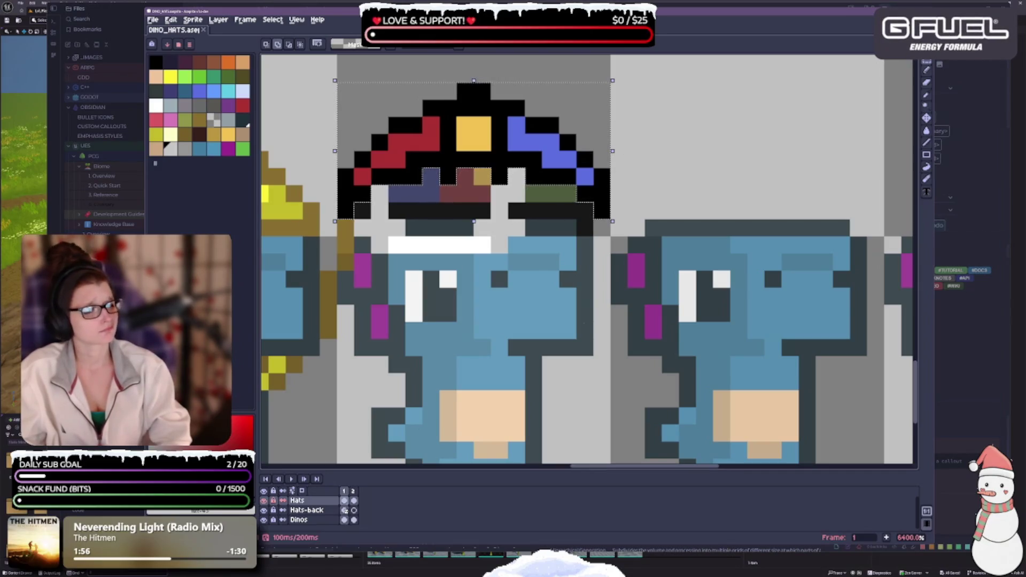
- Move the selected captain hat up by one pixel
drag(596, 216, 639, 292)
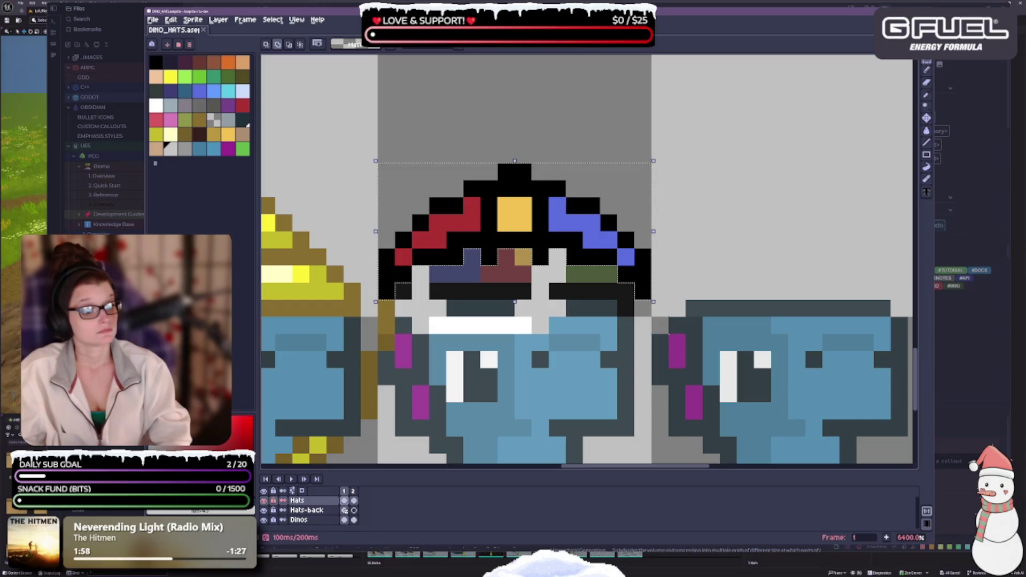
scroll(517, 264, down, 6)
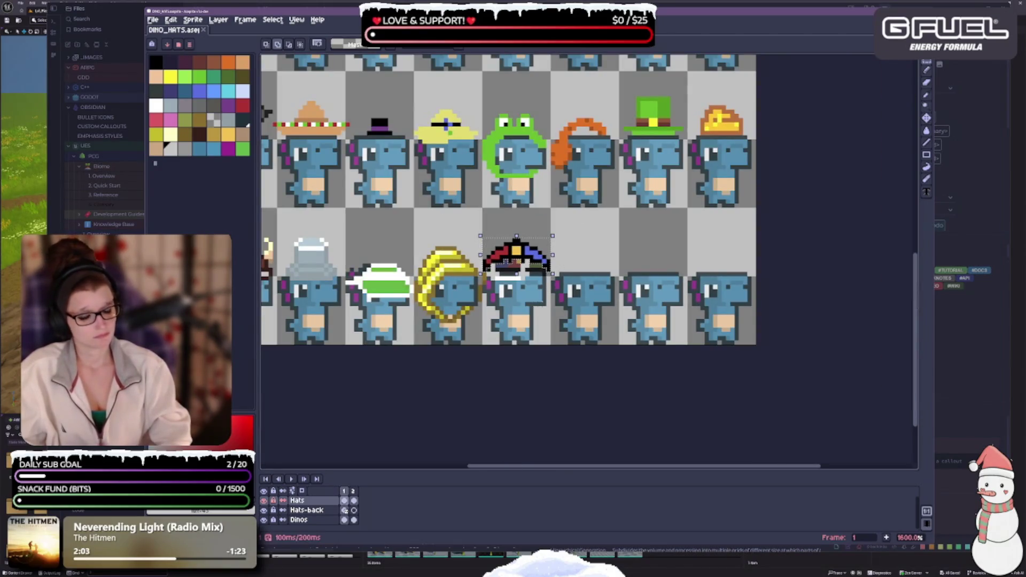
scroll(547, 280, up, 2)
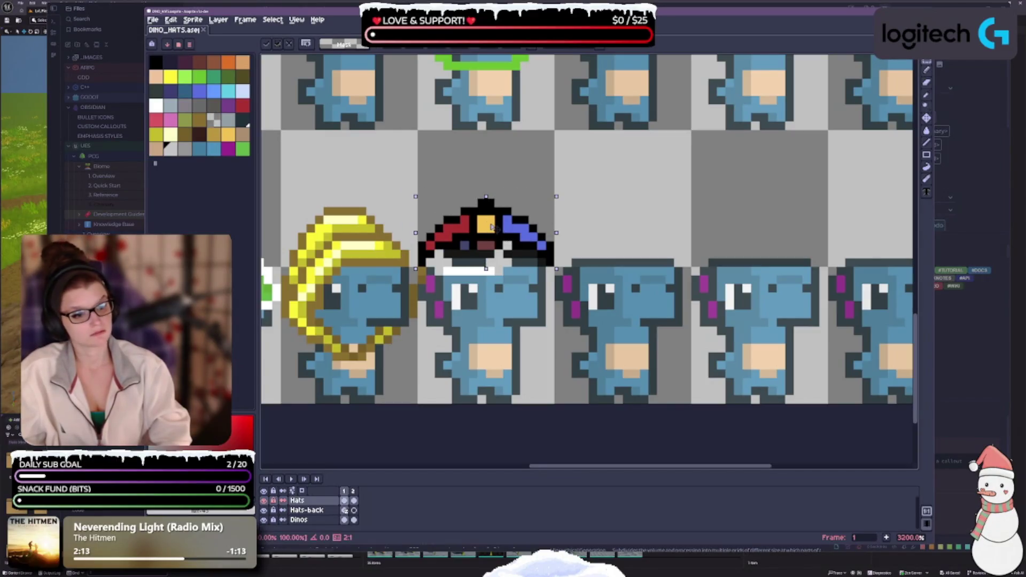
drag(492, 227, 489, 219)
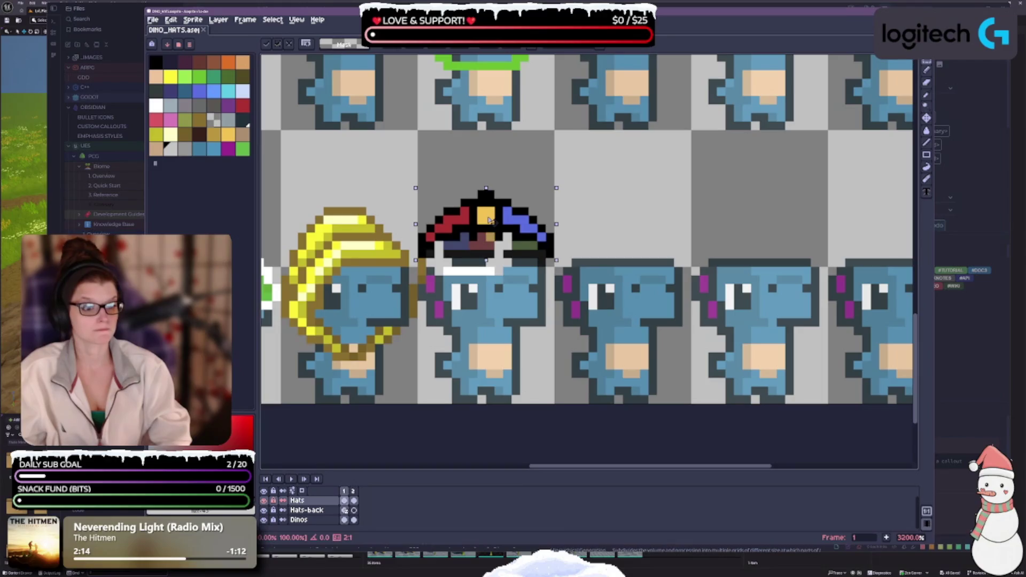
scroll(544, 256, down, 2)
scroll(574, 307, up, 2)
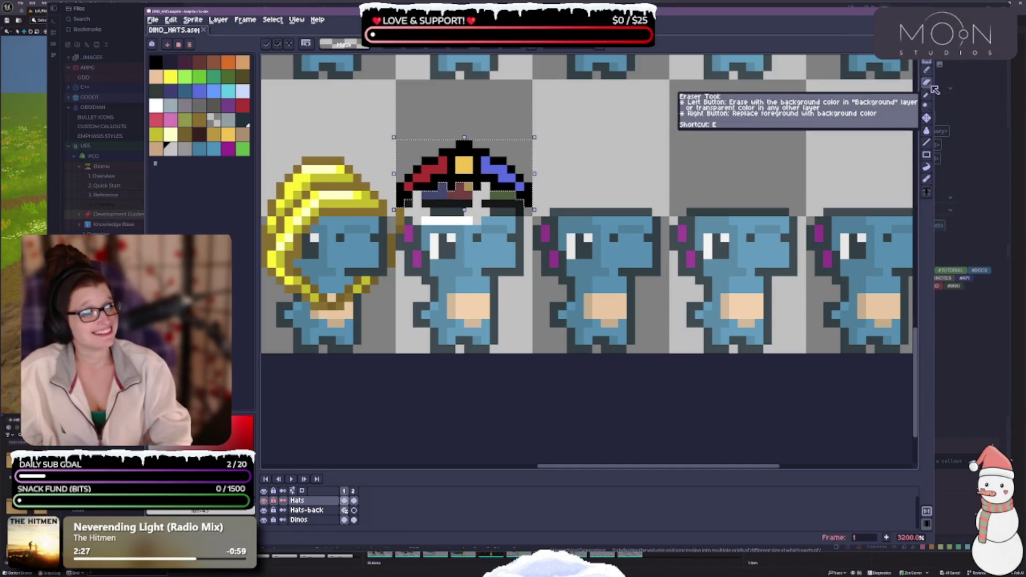
click(926, 120)
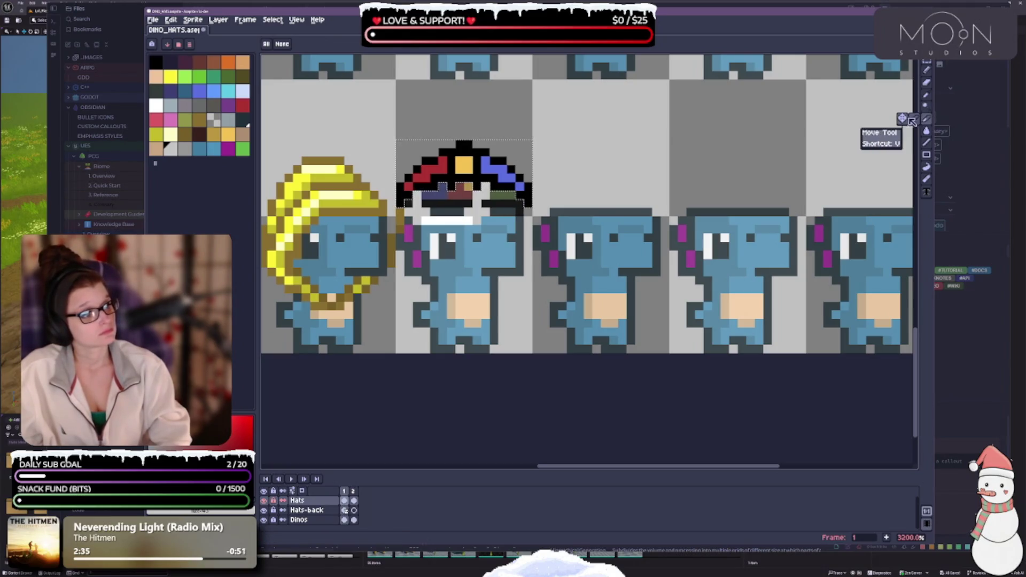
click(926, 143)
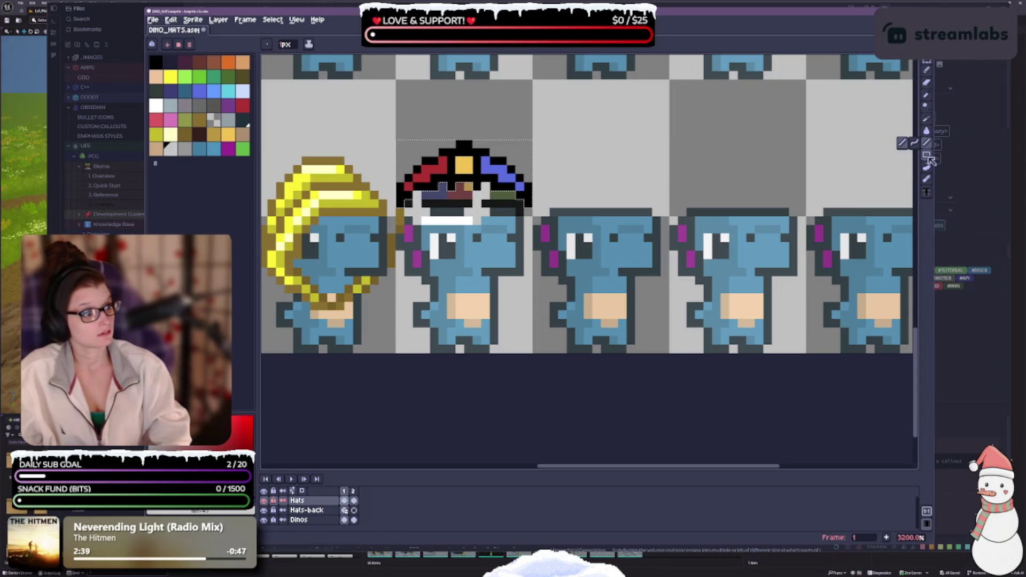
mouse_move(926, 154)
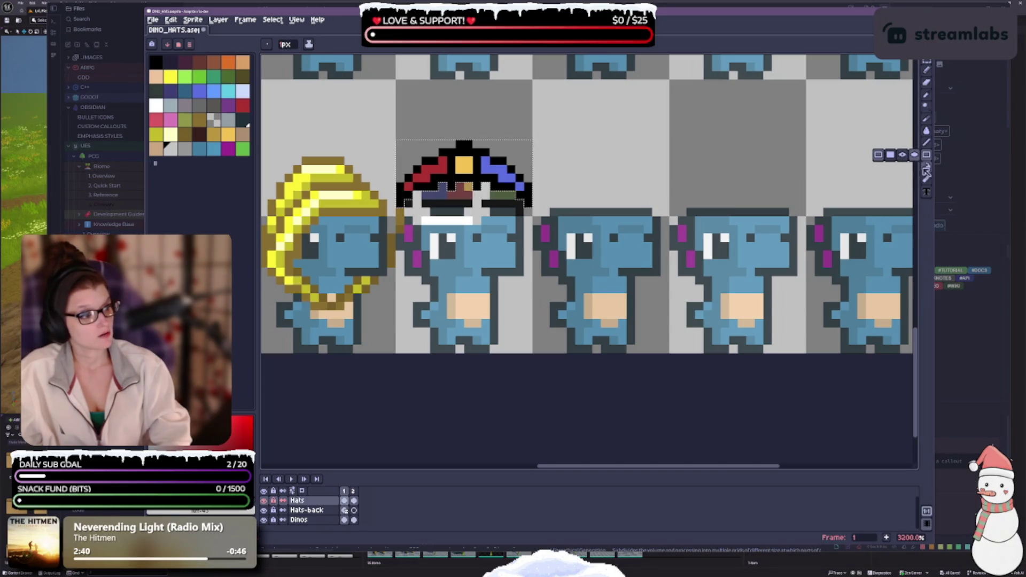
click(904, 167)
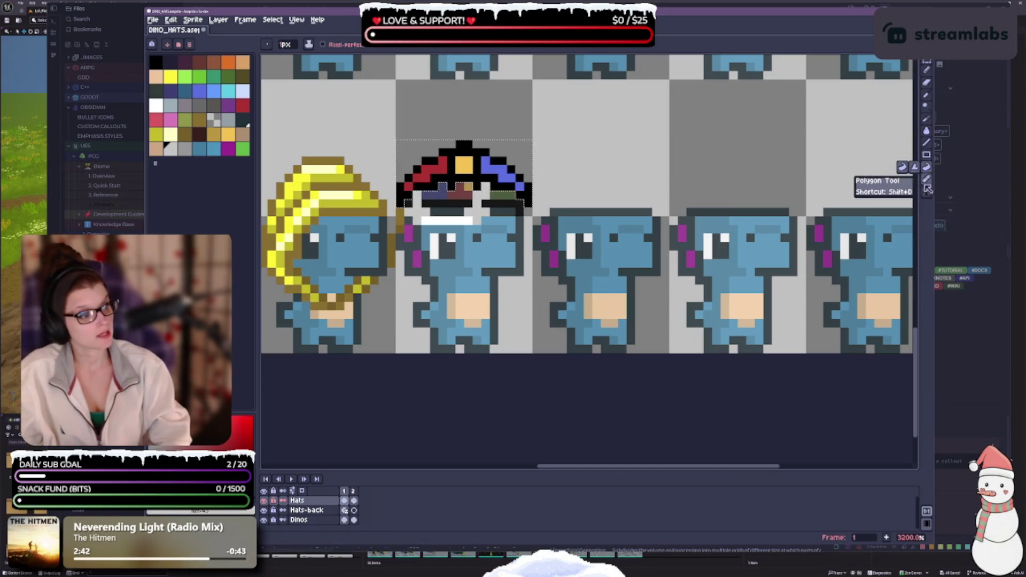
click(918, 181)
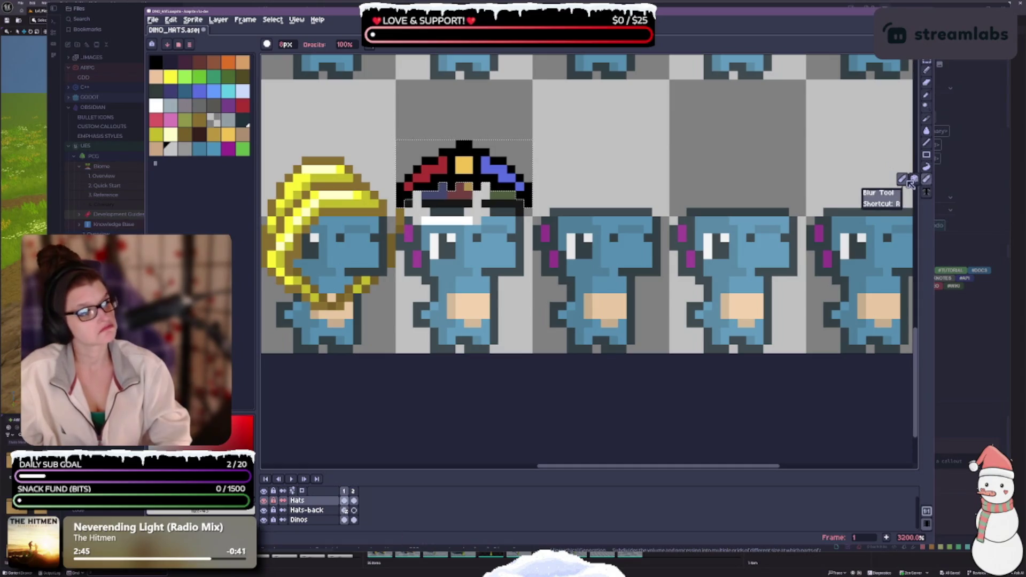
click(928, 193)
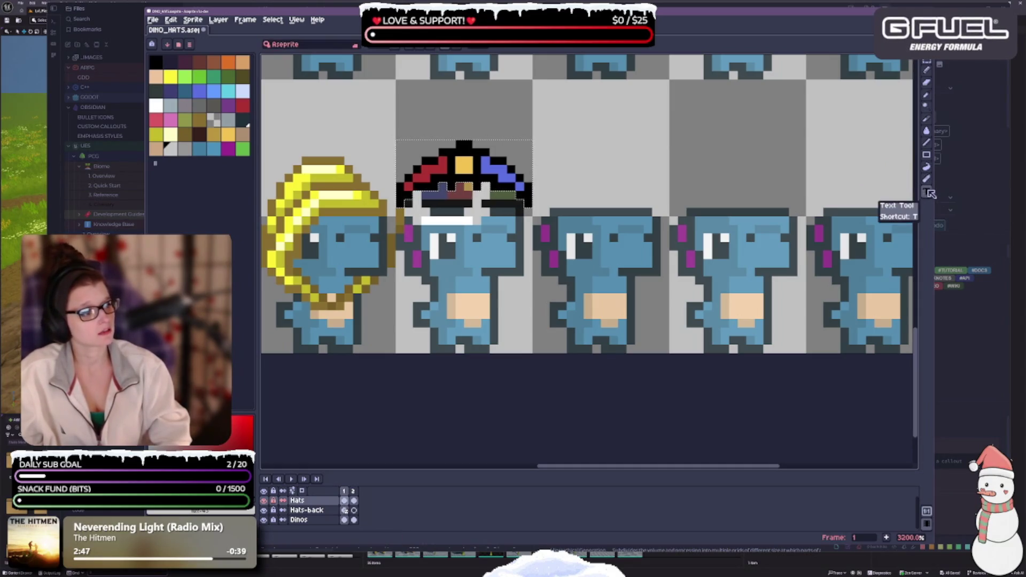
click(926, 60)
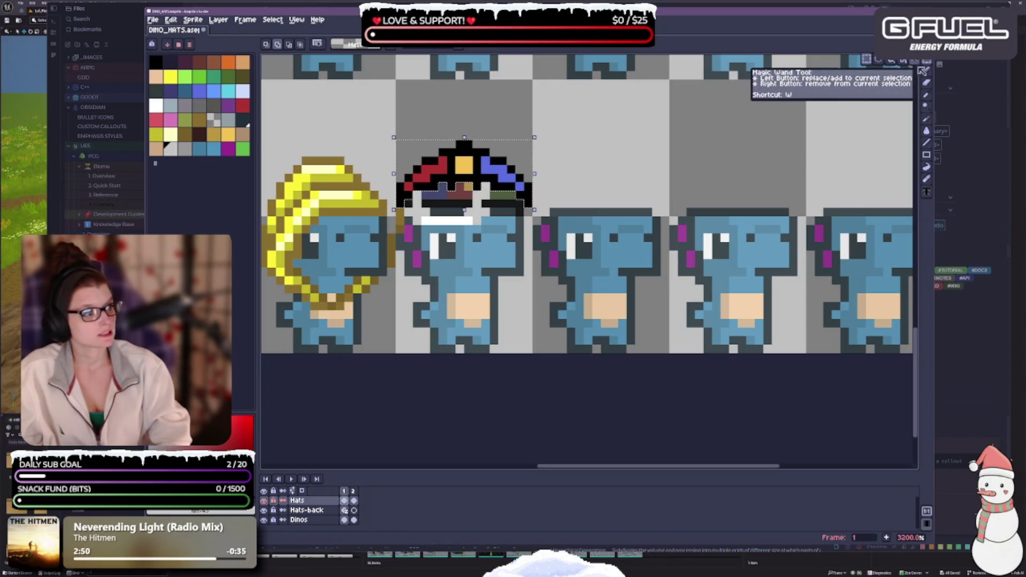
click(927, 70)
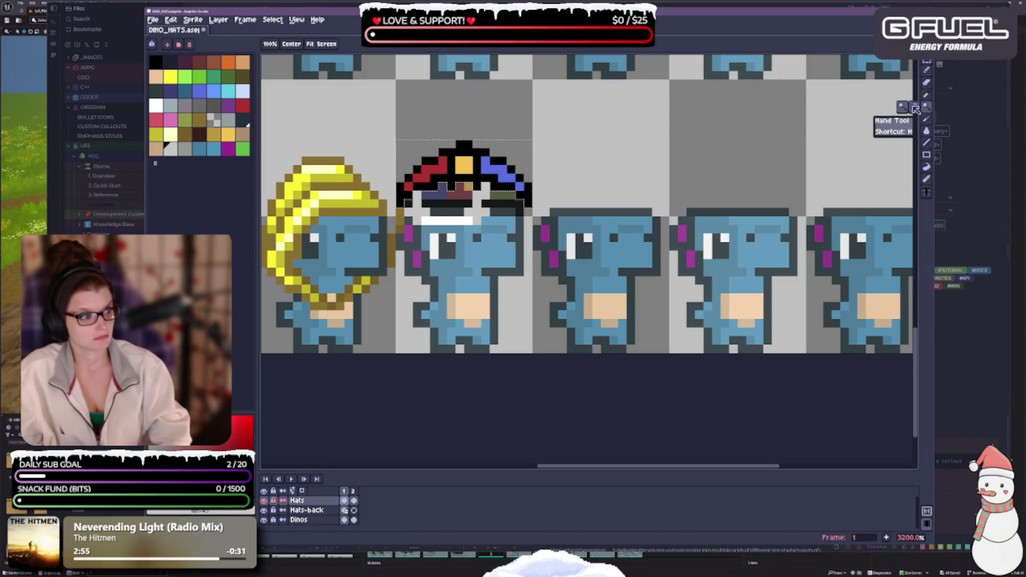
click(930, 97)
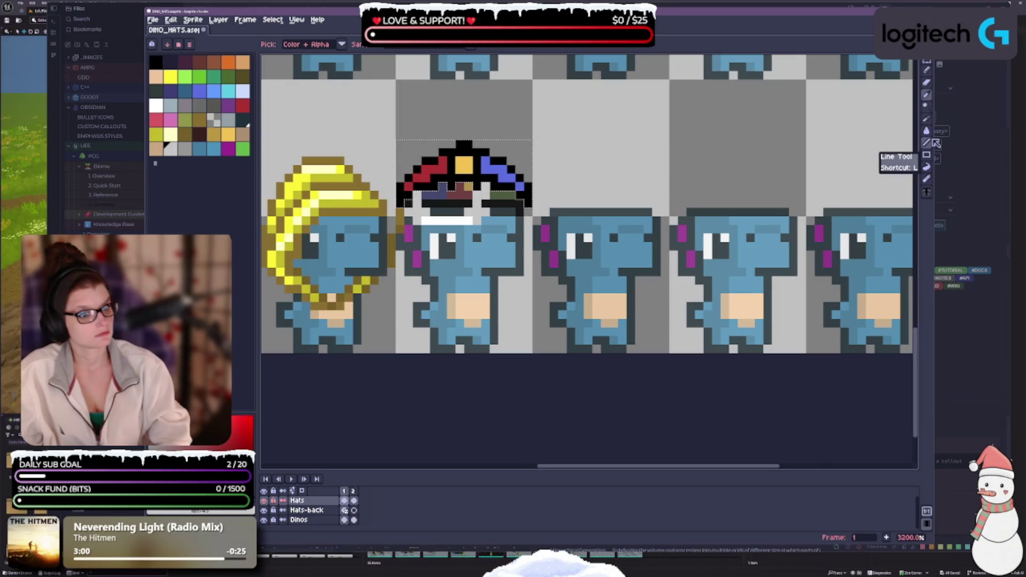
click(927, 61)
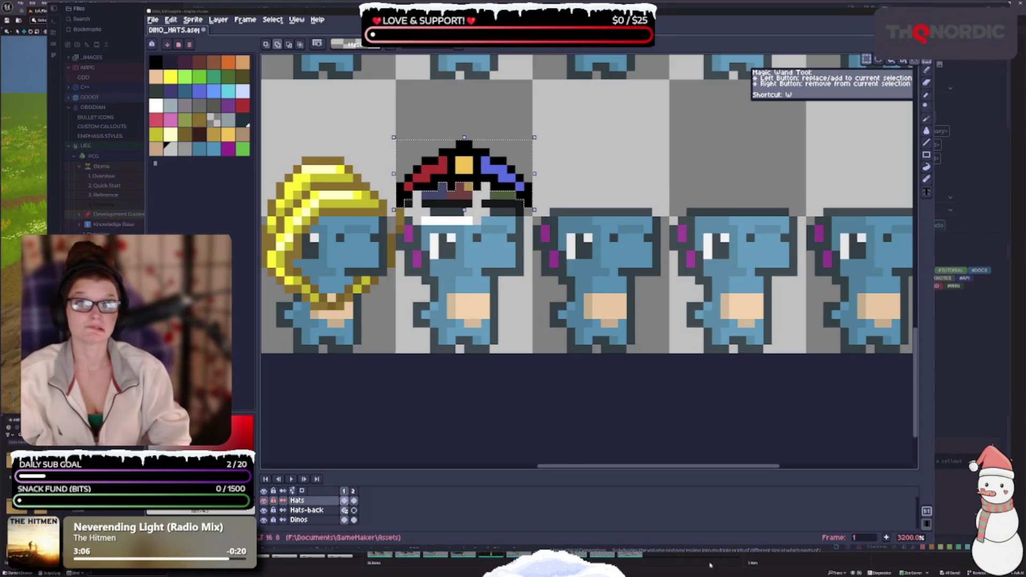
scroll(461, 377, down, 1)
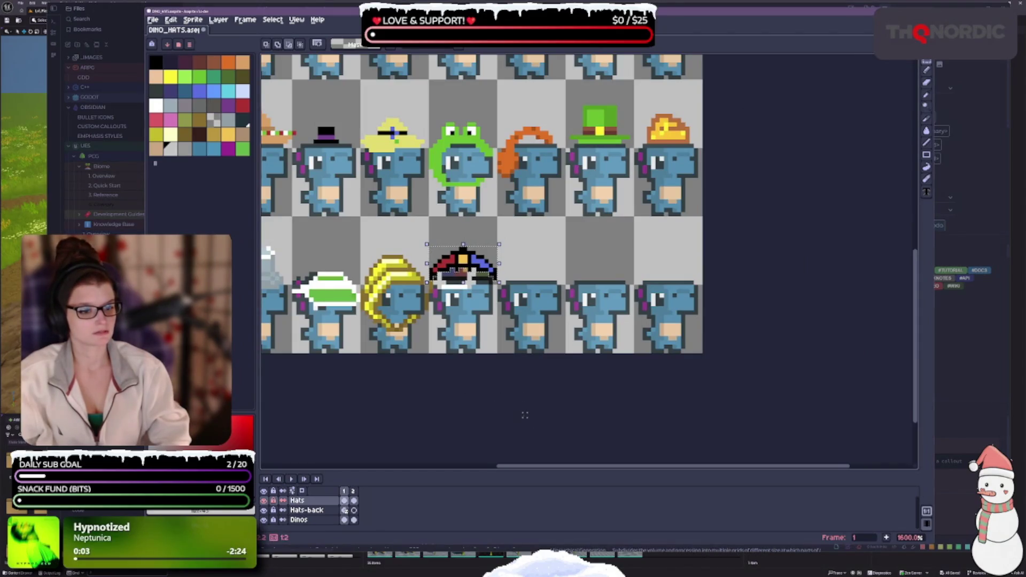
- Try a rough rotation of the hat, then cancel it with Esc
drag(504, 419, 661, 422)
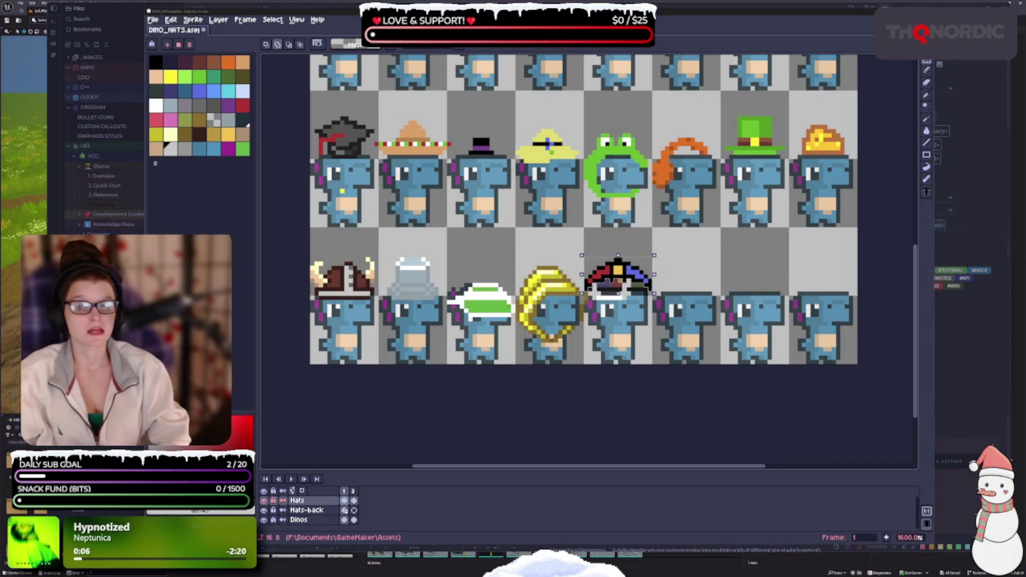
scroll(604, 282, up, 3)
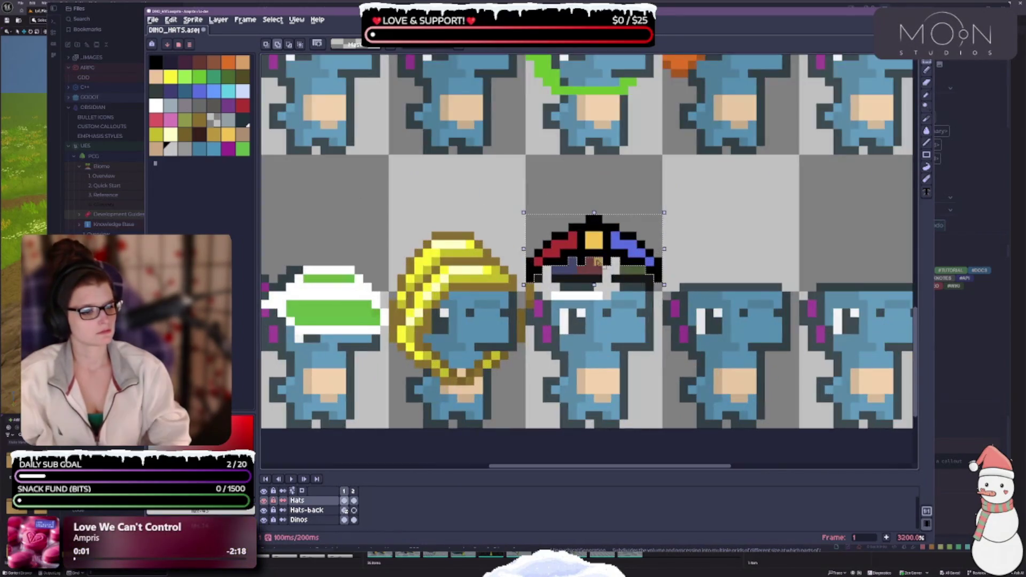
scroll(604, 294, down, 3)
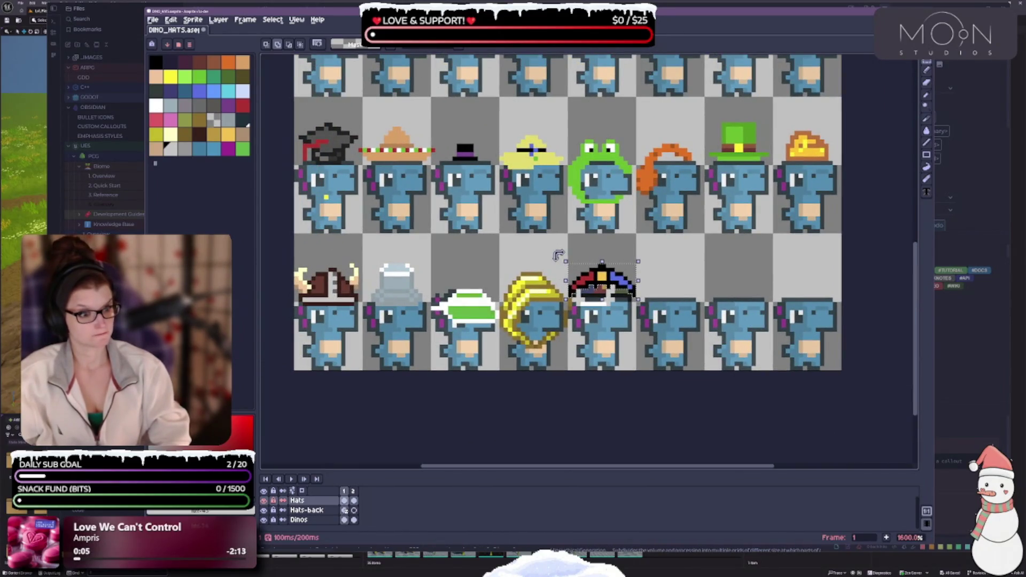
drag(558, 257, 550, 265)
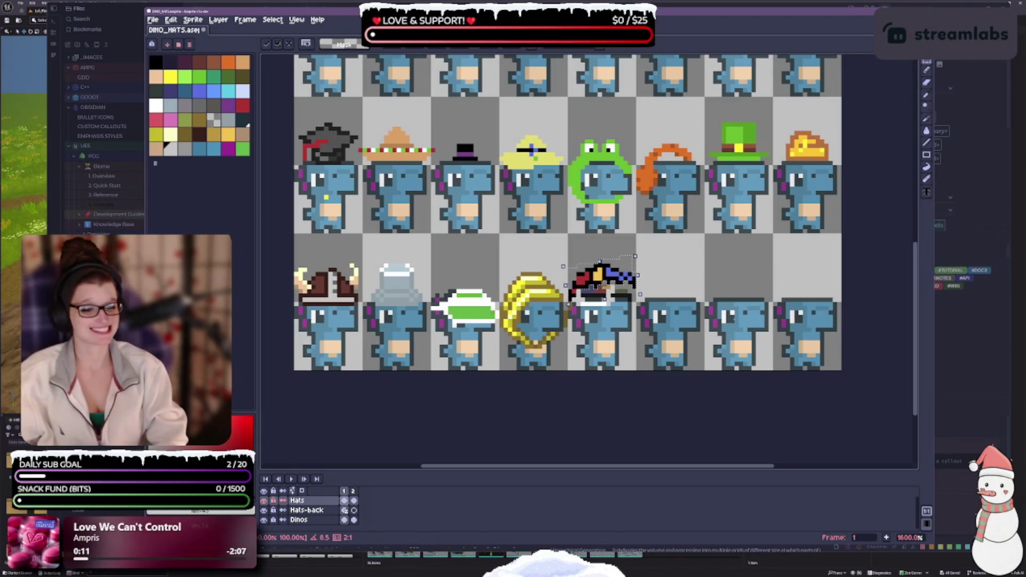
scroll(754, 292, up, 2)
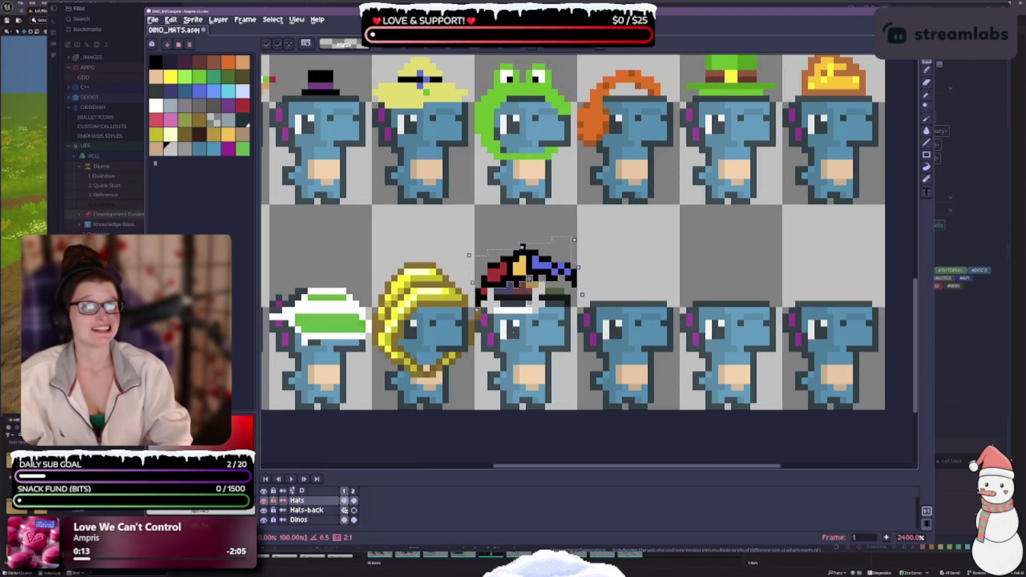
key(Escape)
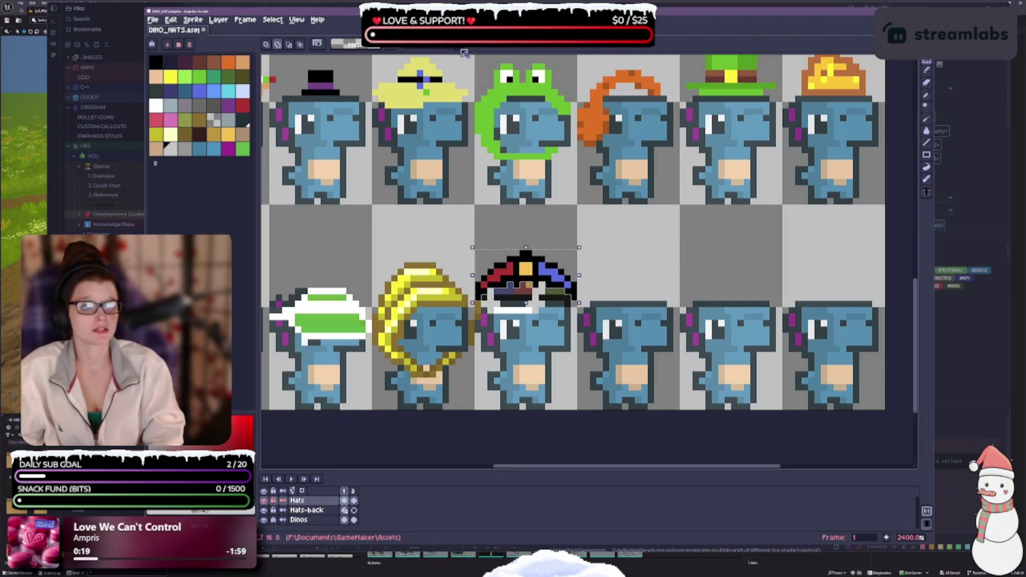
- Switch to the RotSprite algorithm and tilt the hat about 3 degrees clockwise, applying it
click(433, 46)
click(429, 65)
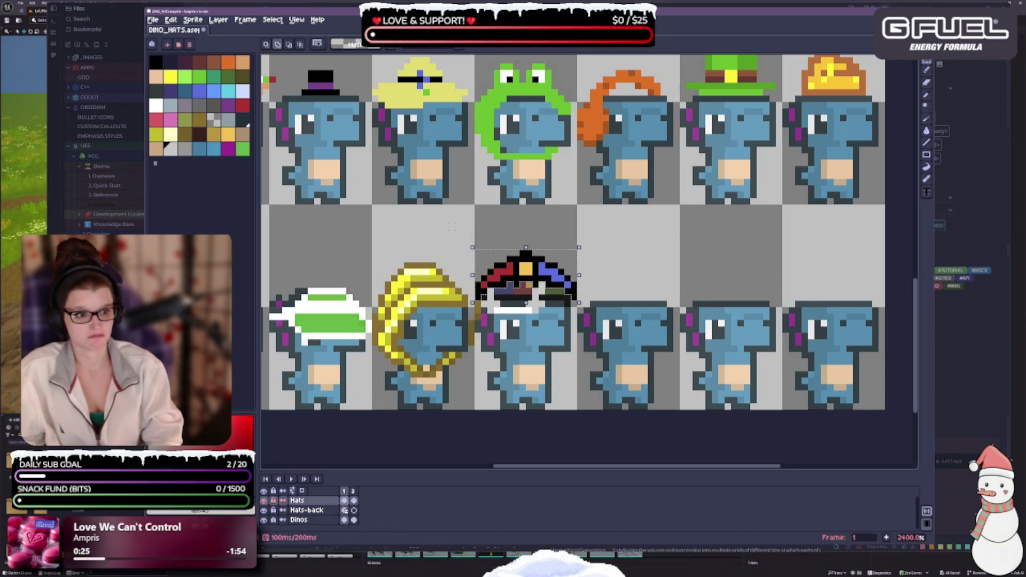
drag(465, 244, 450, 254)
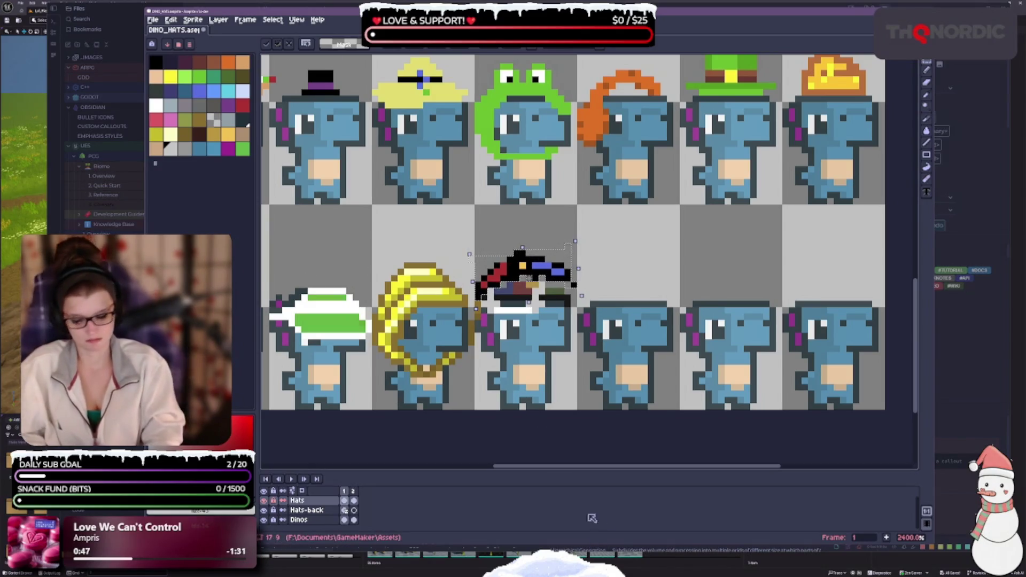
scroll(421, 135, down, 2)
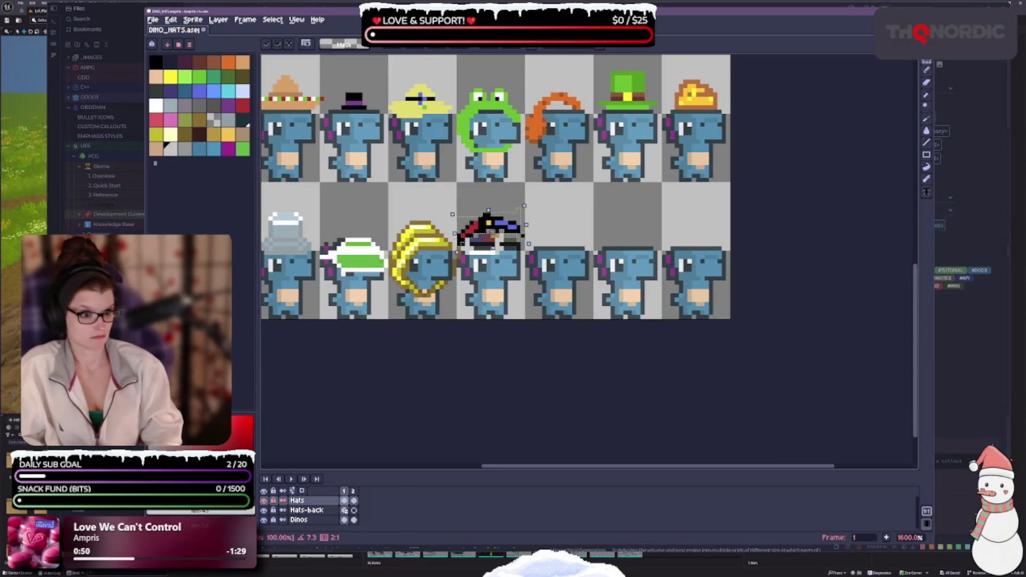
scroll(455, 276, up, 3)
scroll(587, 256, up, 2)
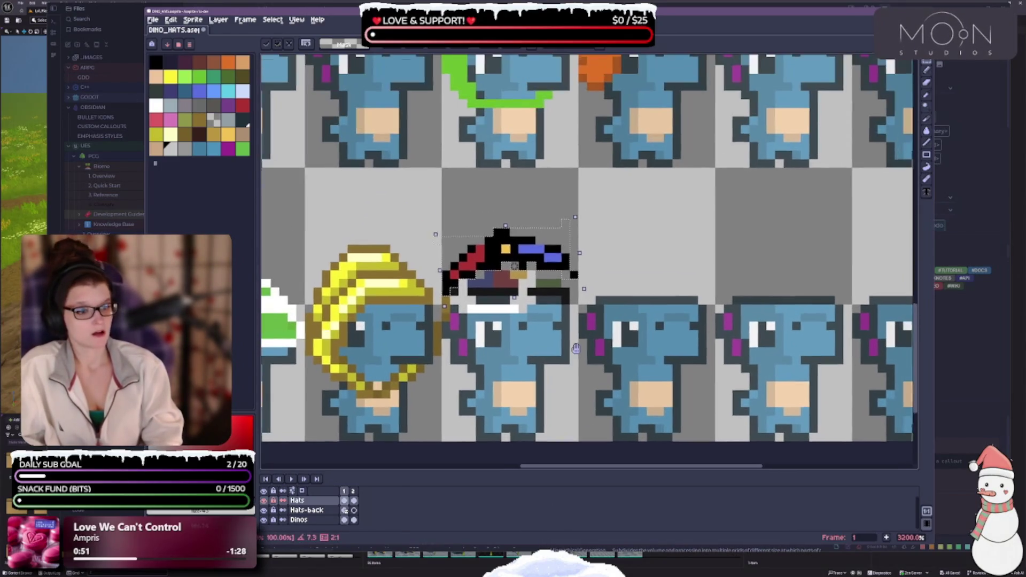
scroll(587, 257, down, 1)
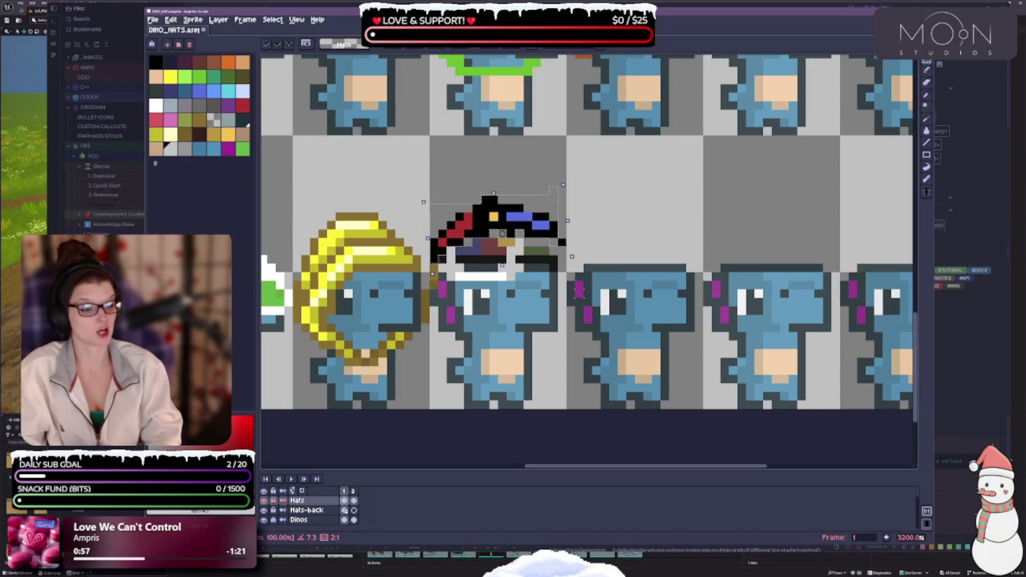
key(ctrl+d)
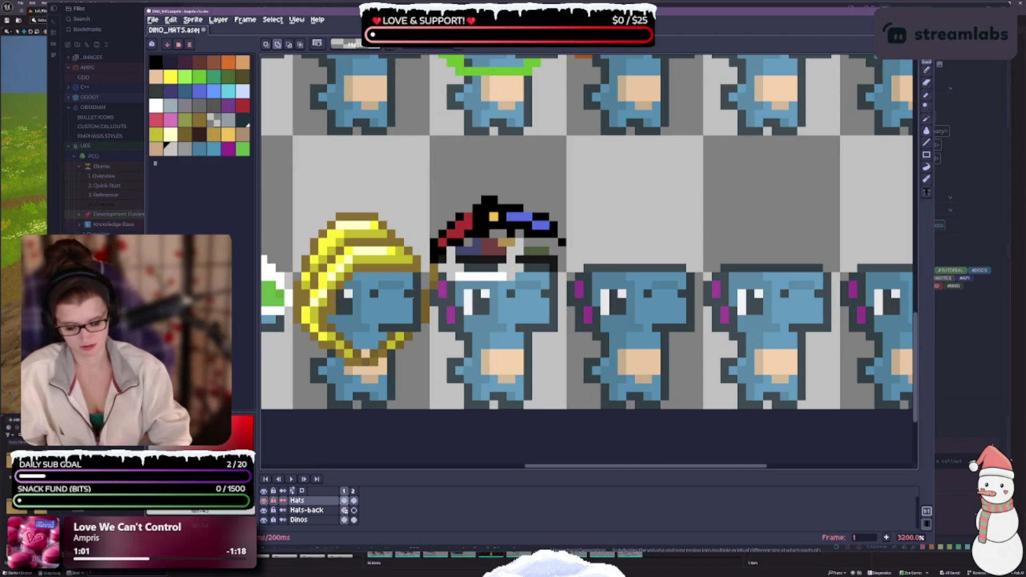
key(b)
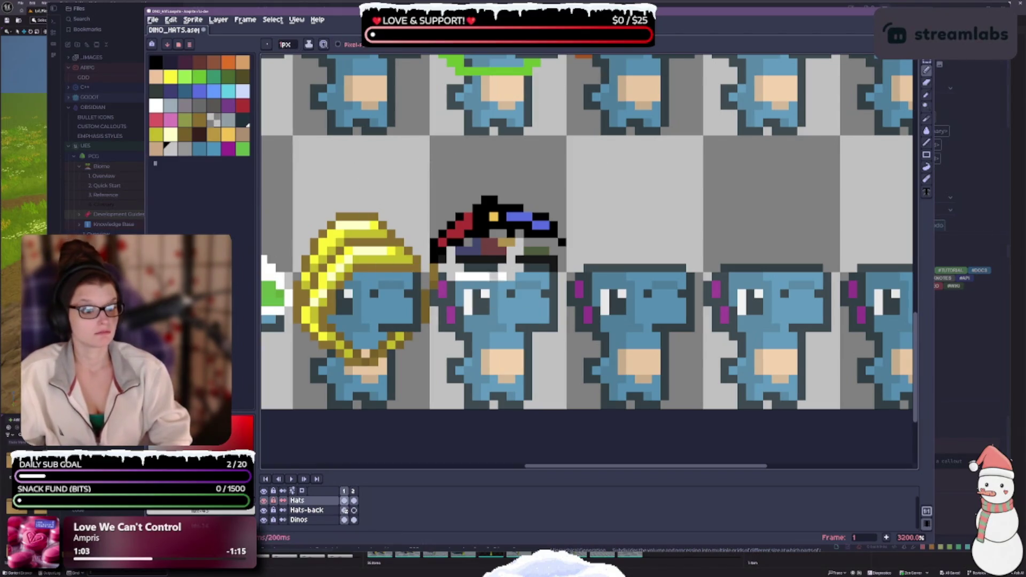
- Paint blue pixels along the hat's top edge, after undoing a stray orange pixel
alt+click(496, 216)
click(489, 203)
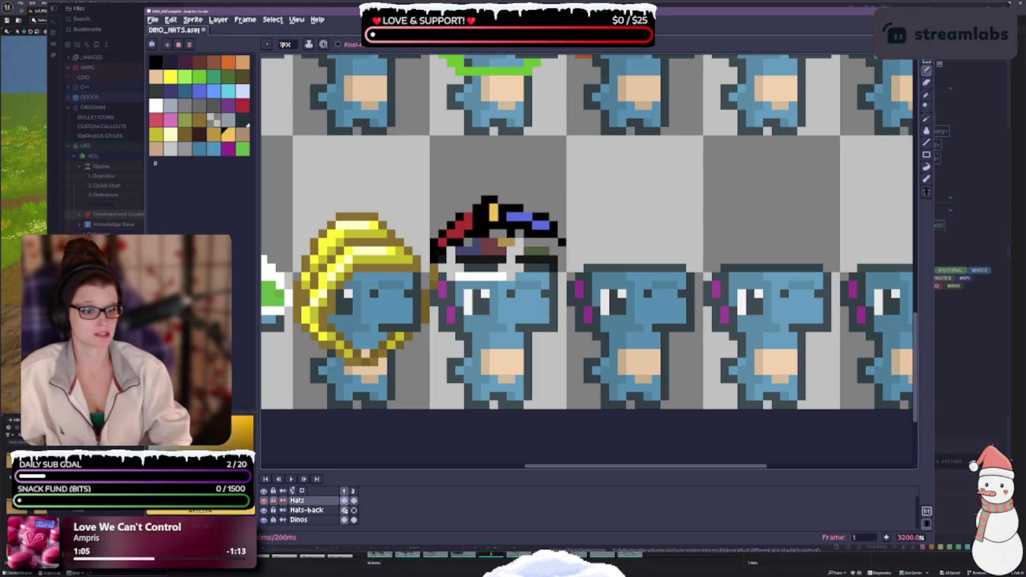
key(ctrl+z)
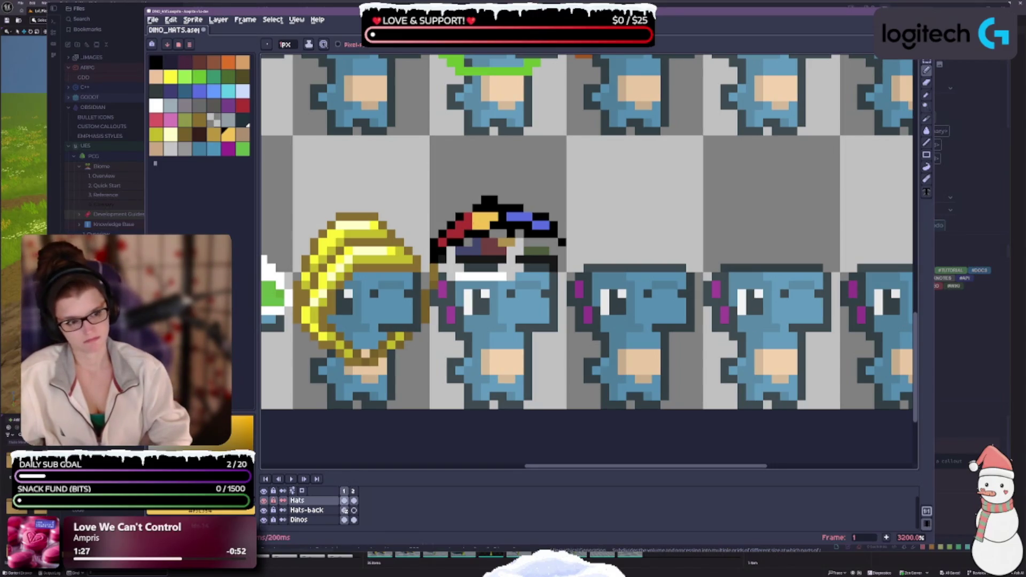
click(242, 104)
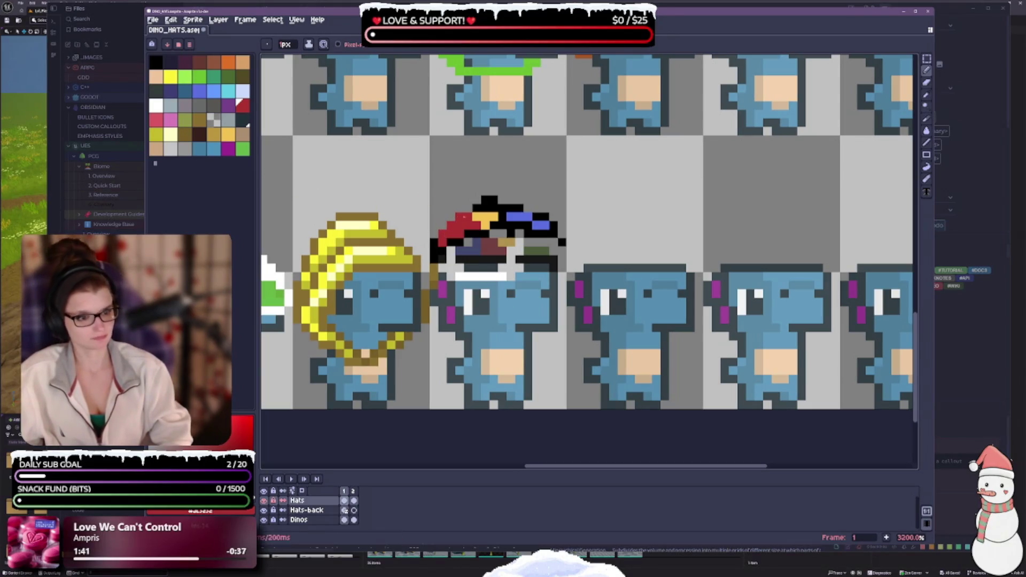
alt+click(542, 214)
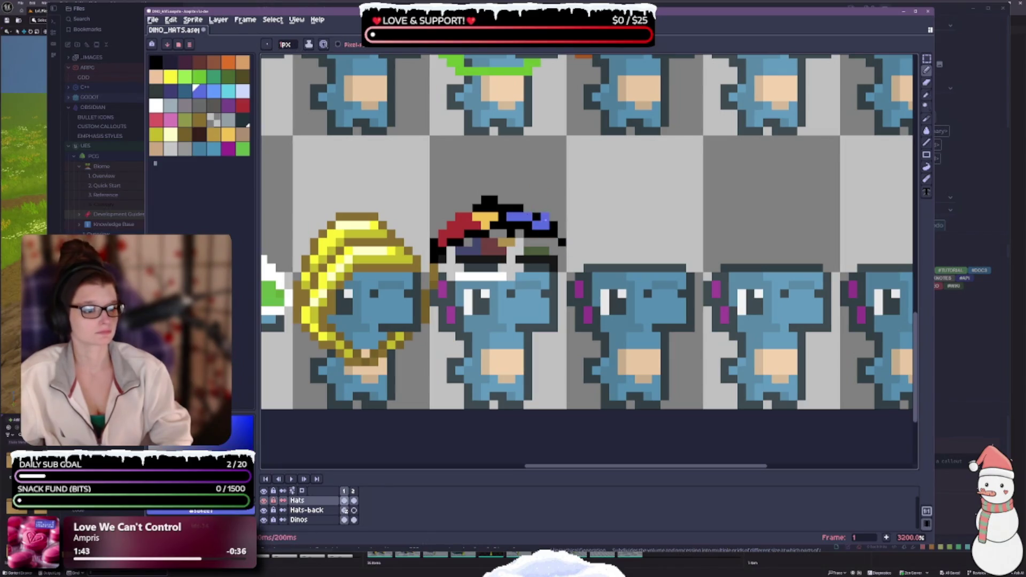
click(528, 208)
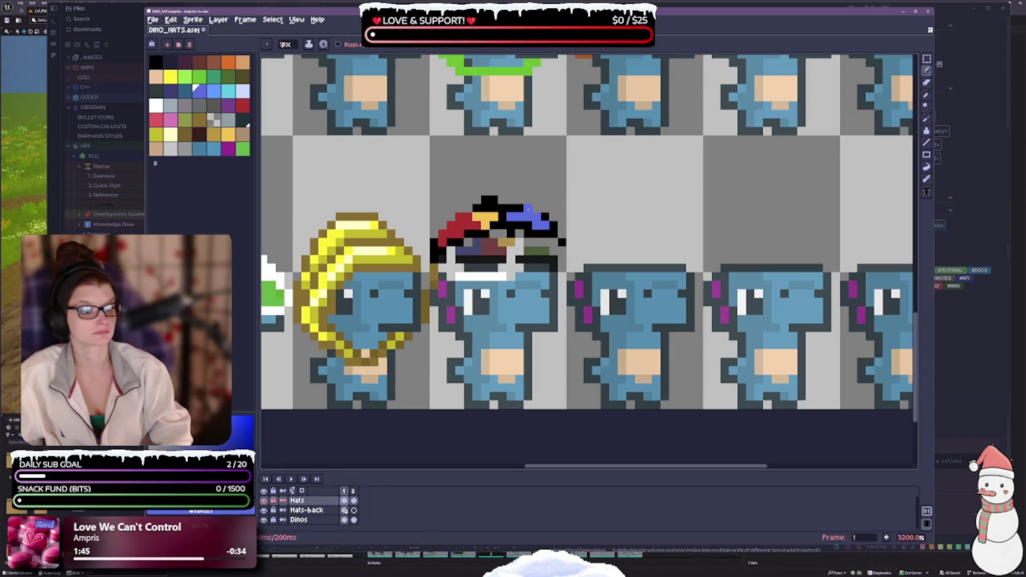
click(520, 201)
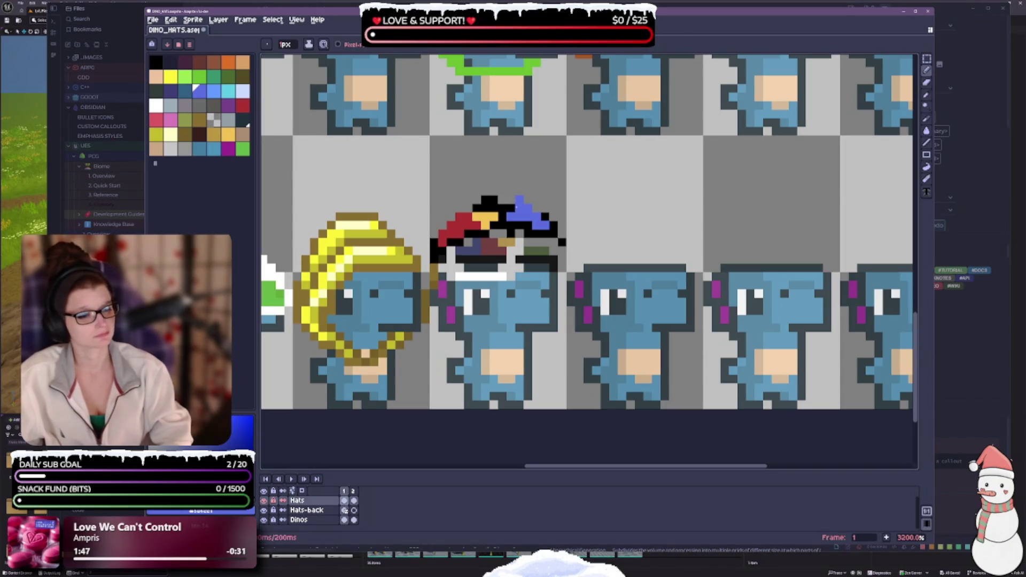
click(511, 200)
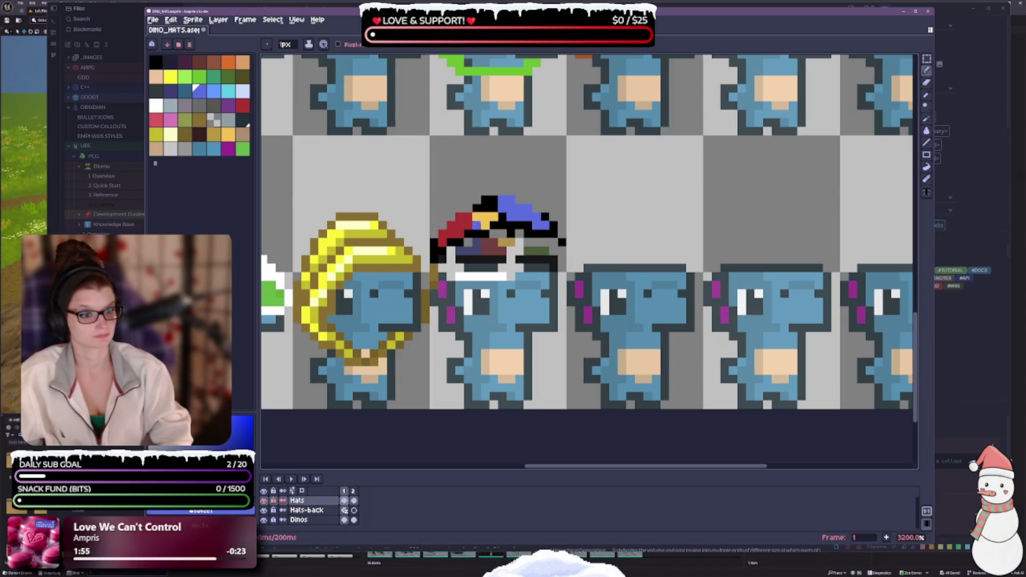
- Repaint the hat's black top pixels in the sampled orange-yellow
alt+click(477, 223)
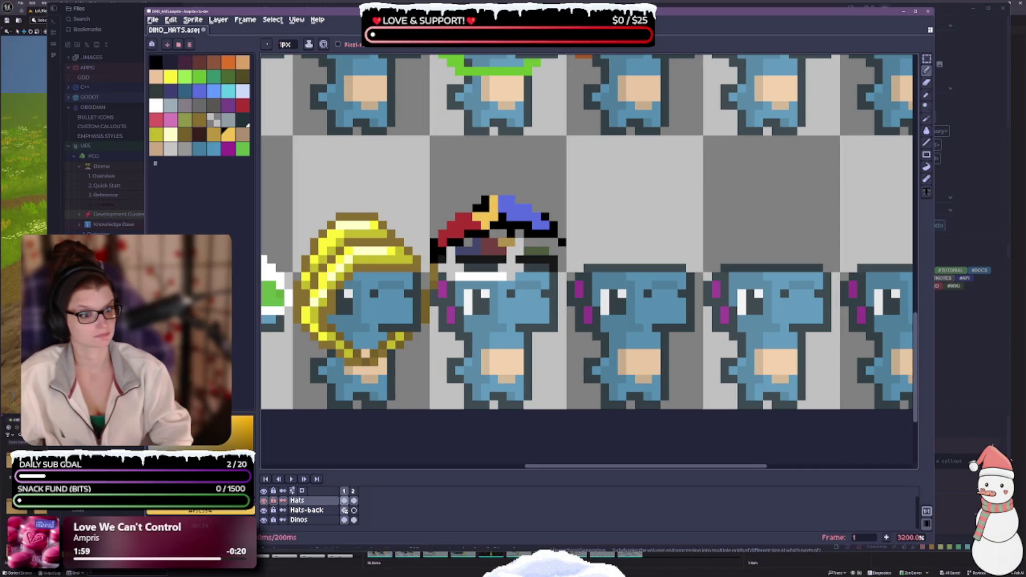
click(485, 200)
click(485, 208)
click(468, 208)
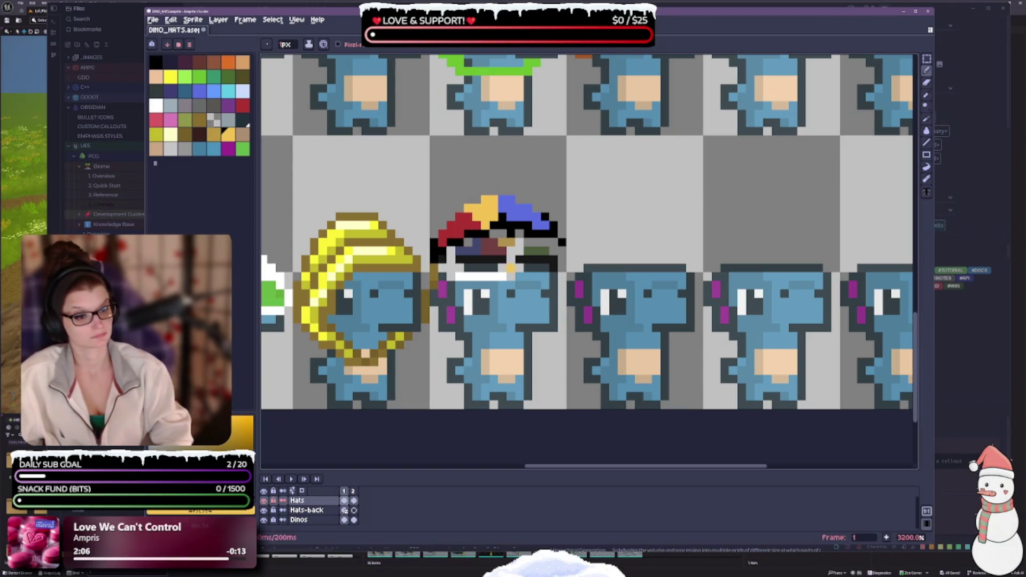
- Sample the hat's blue with the Eyedropper (I)
scroll(545, 242, down, 3)
scroll(534, 257, up, 2)
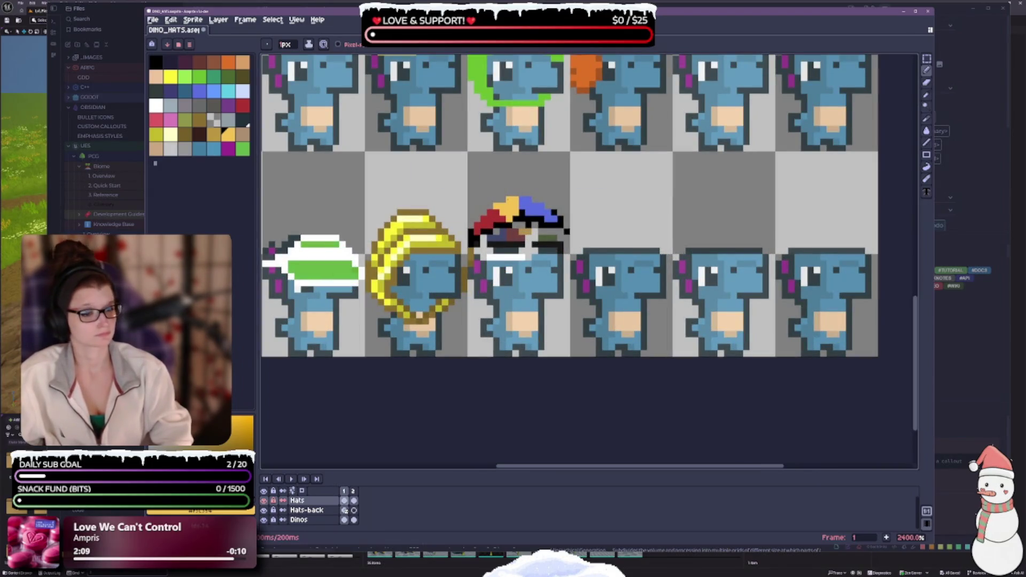
scroll(578, 270, down, 1)
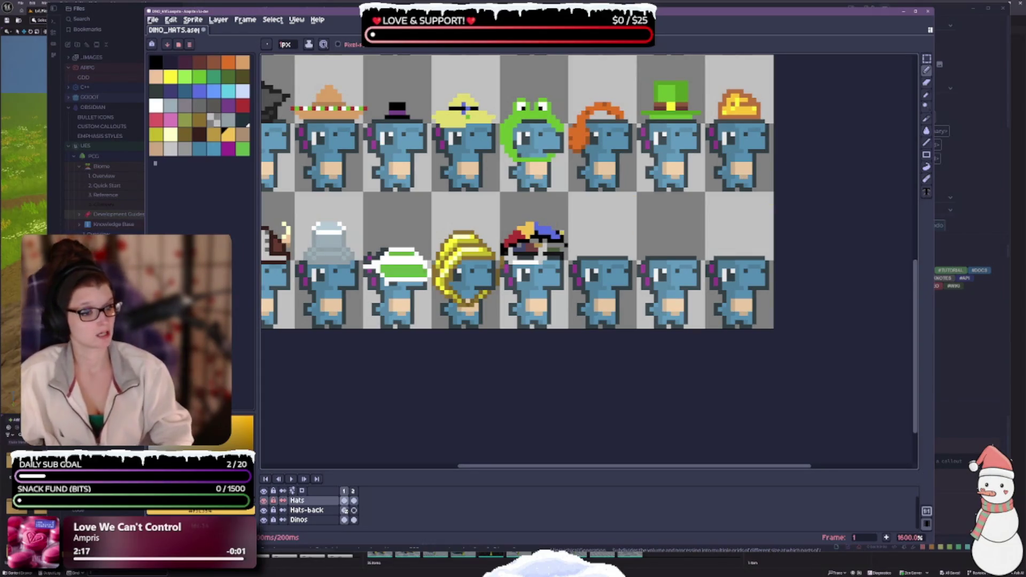
scroll(547, 225, up, 2)
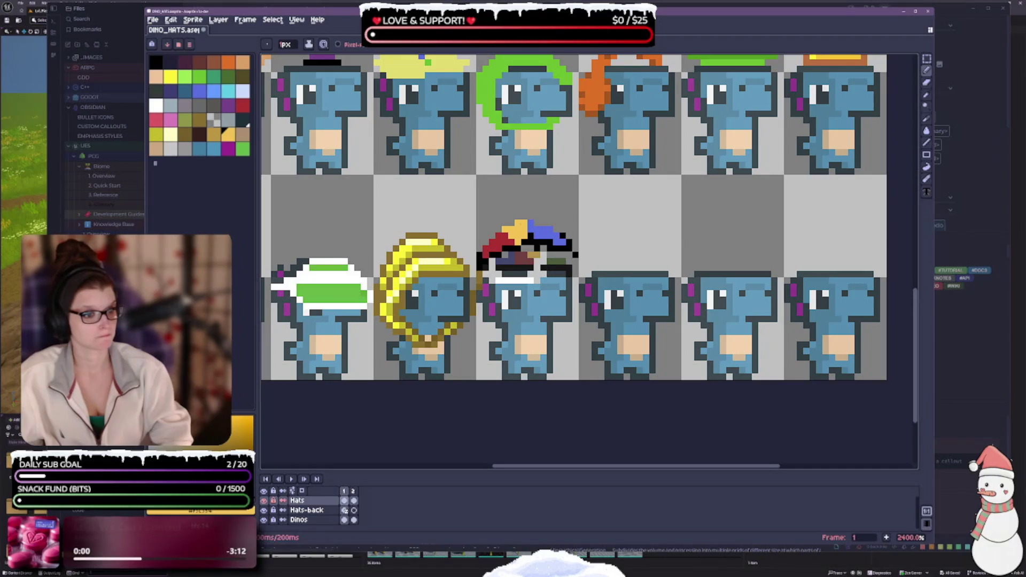
scroll(507, 246, down, 2)
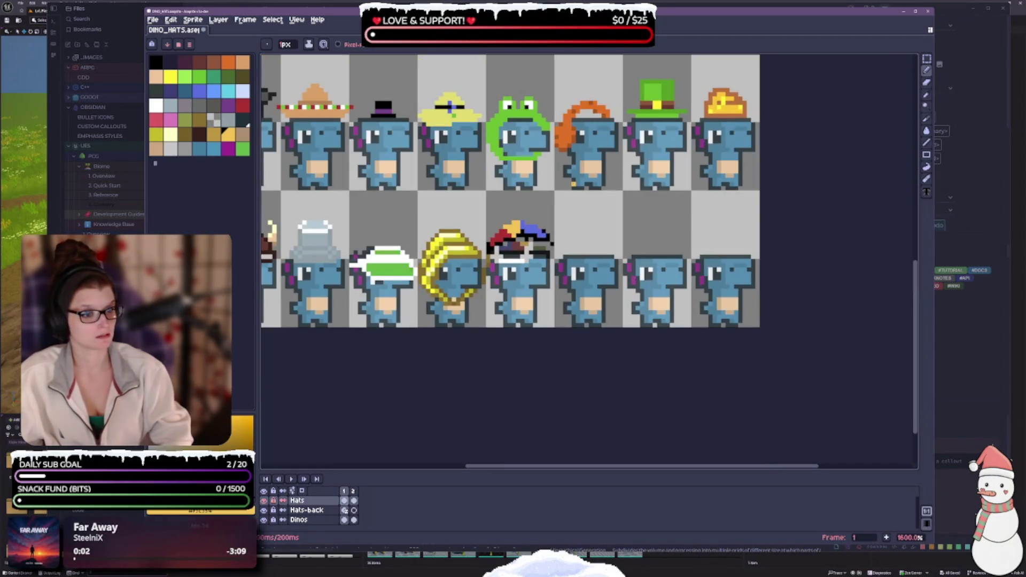
key(i)
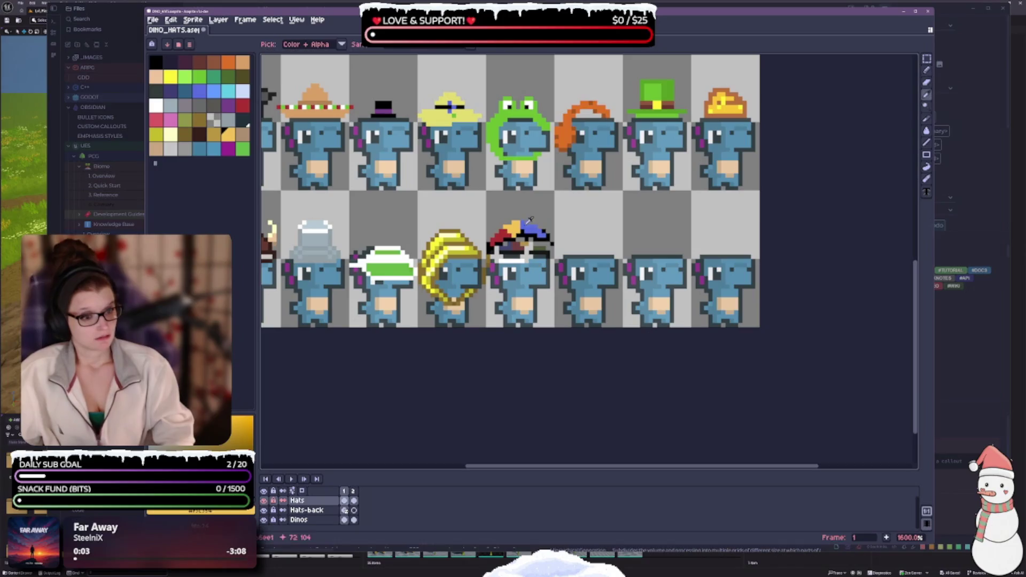
alt+click(530, 220)
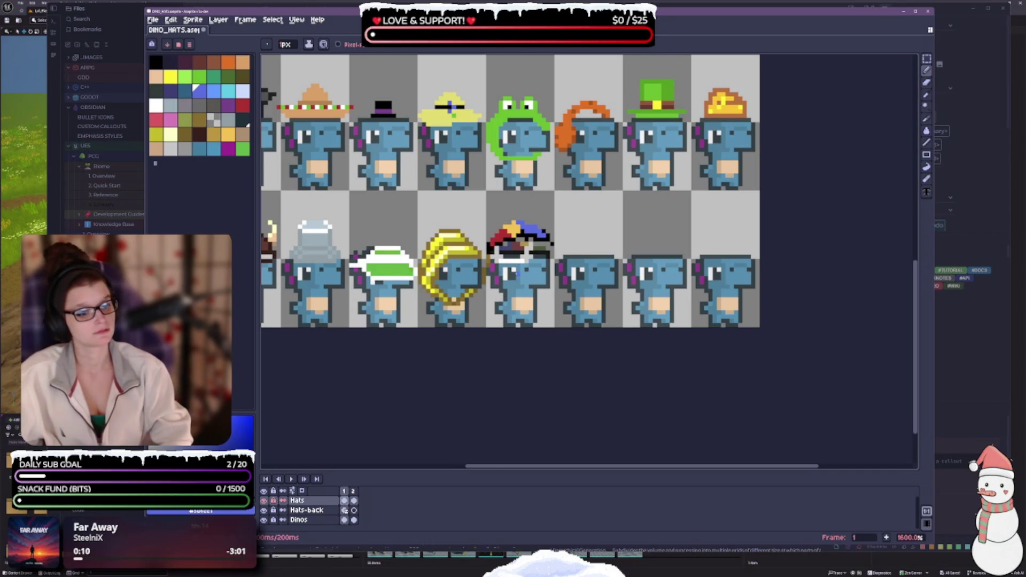
scroll(517, 273, up, 2)
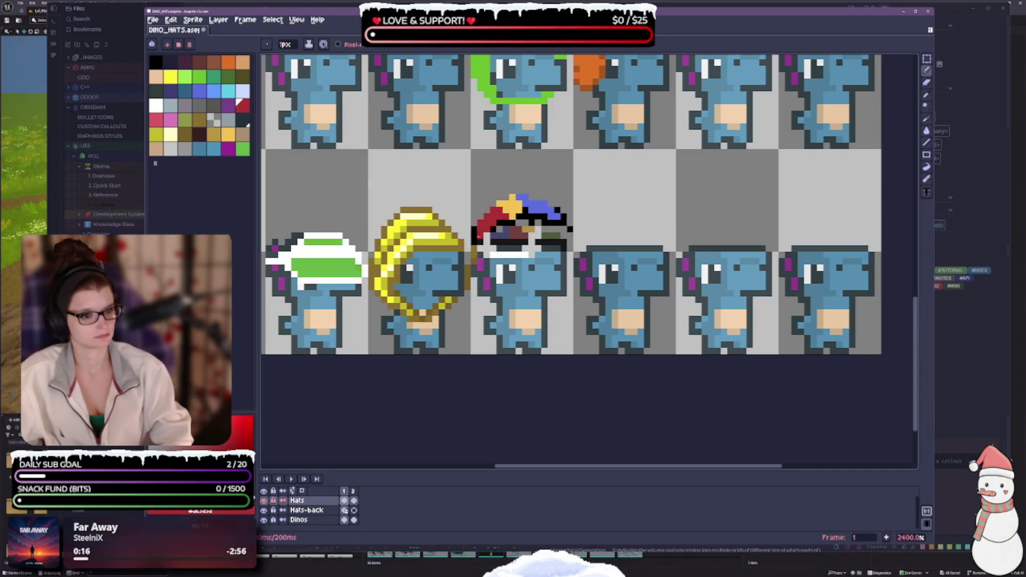
scroll(492, 230, down, 1)
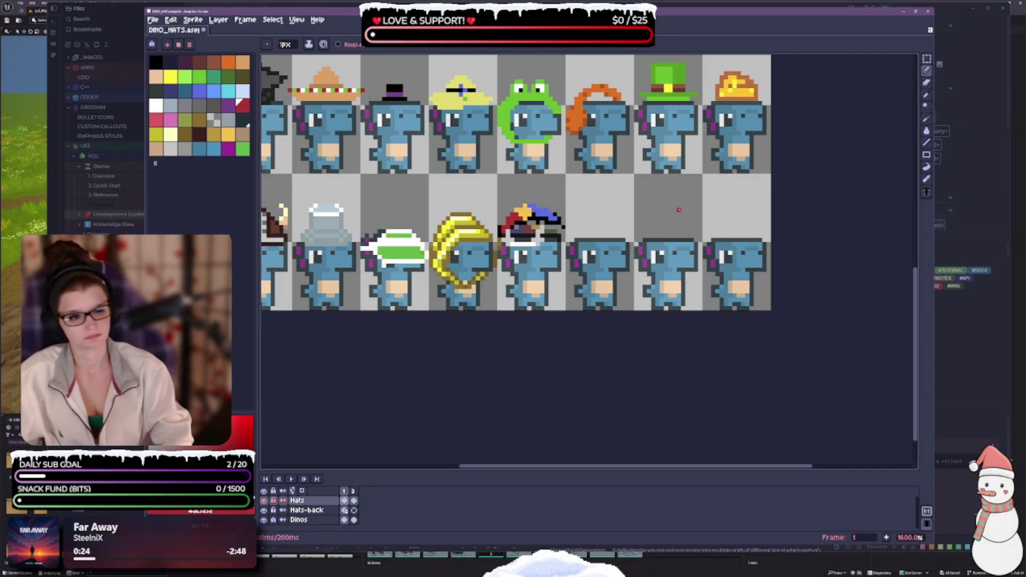
- Pick black and redraw the hat's top outline with the 1px Pencil, undoing a bad stroke
key(v)
key(b)
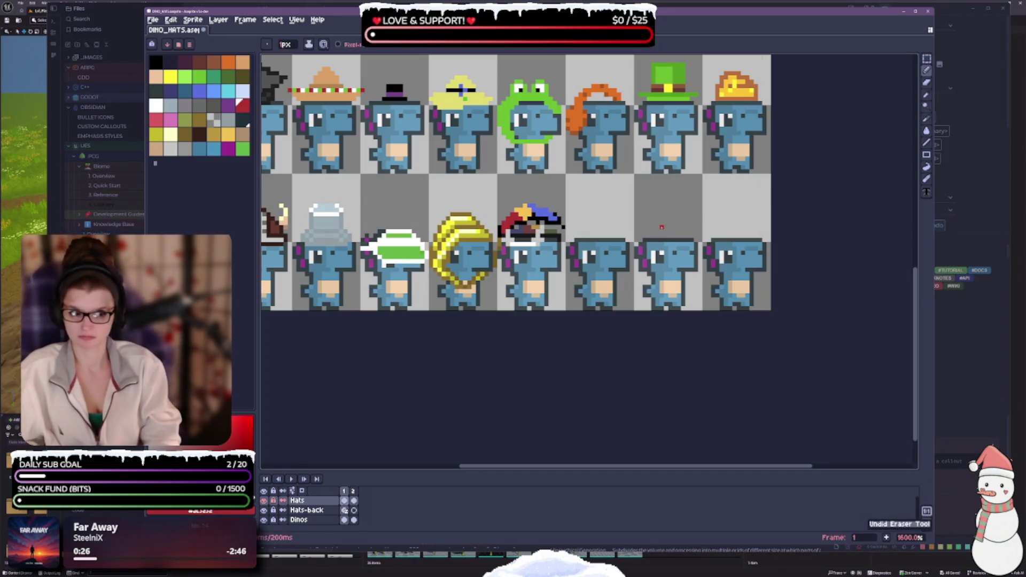
scroll(537, 233, up, 1)
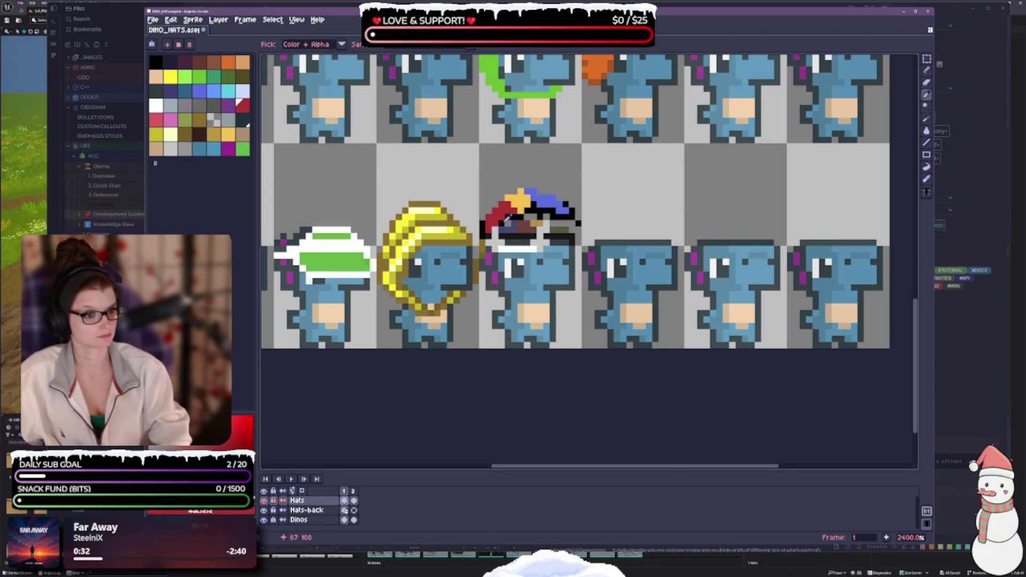
alt+click(497, 227)
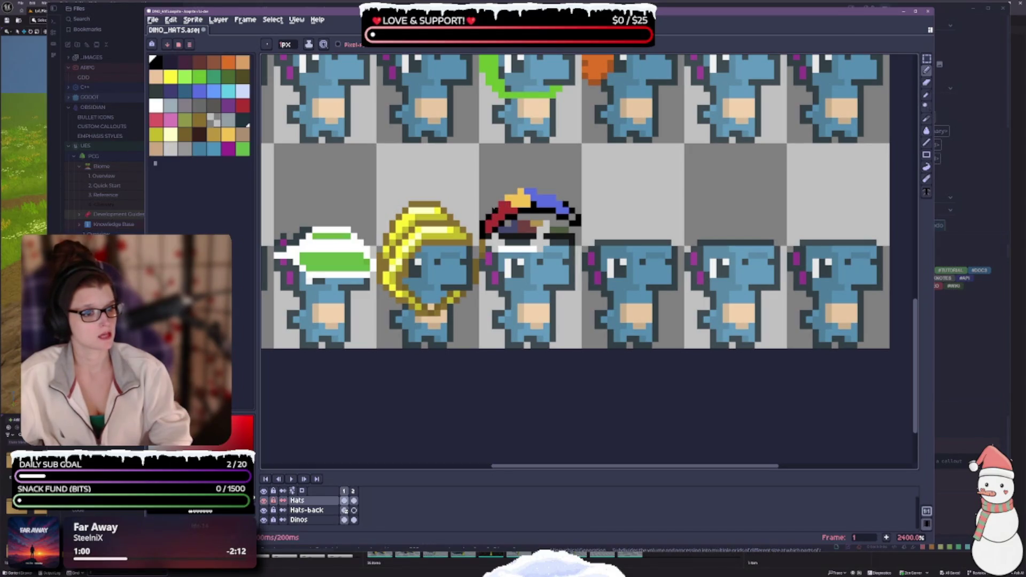
key(ctrl+z)
key(v)
key(b)
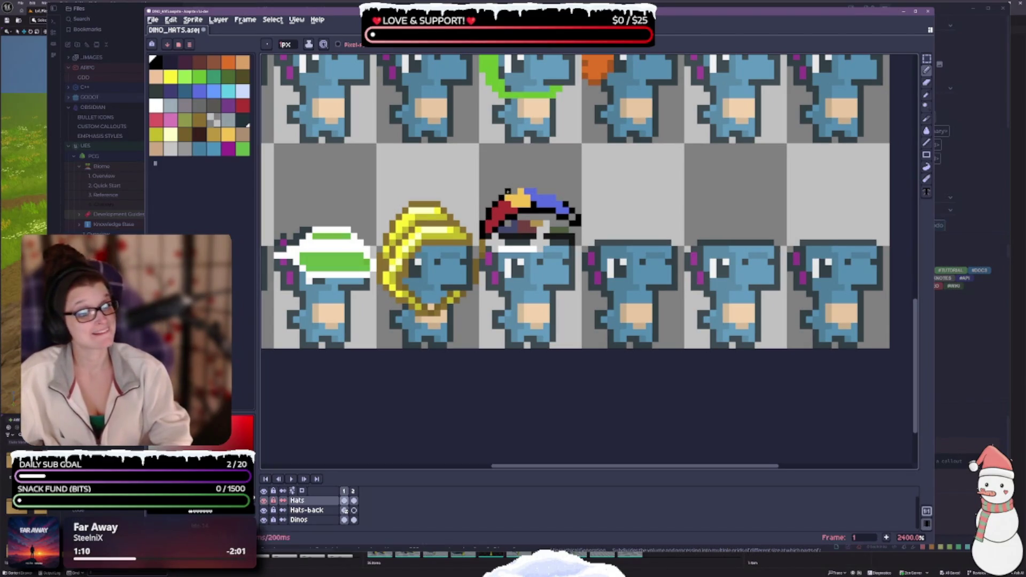
scroll(501, 198, down, 2)
scroll(501, 197, down, 2)
scroll(501, 195, up, 3)
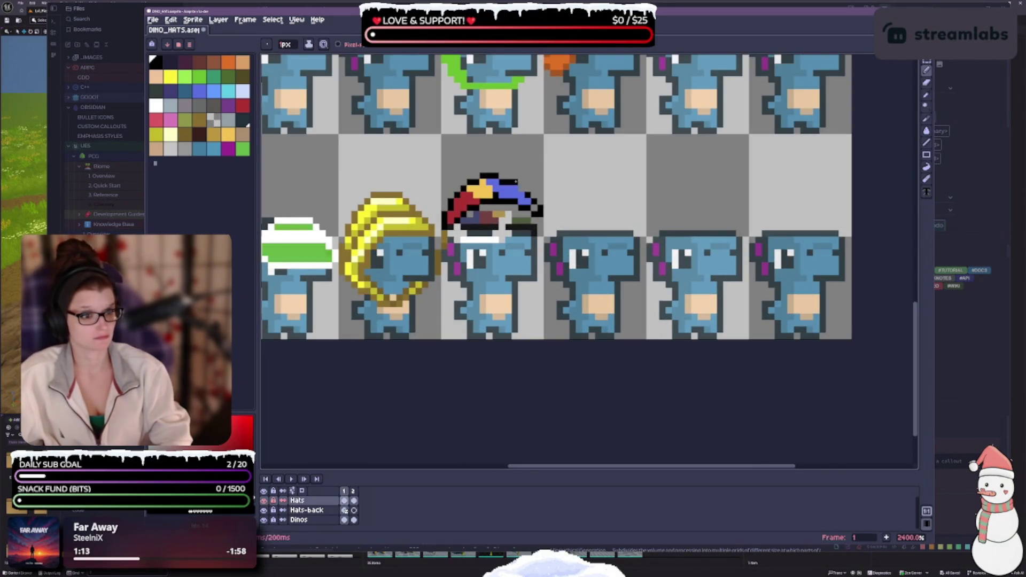
- Choose red from the palette as the drawing colour
scroll(538, 256, down, 3)
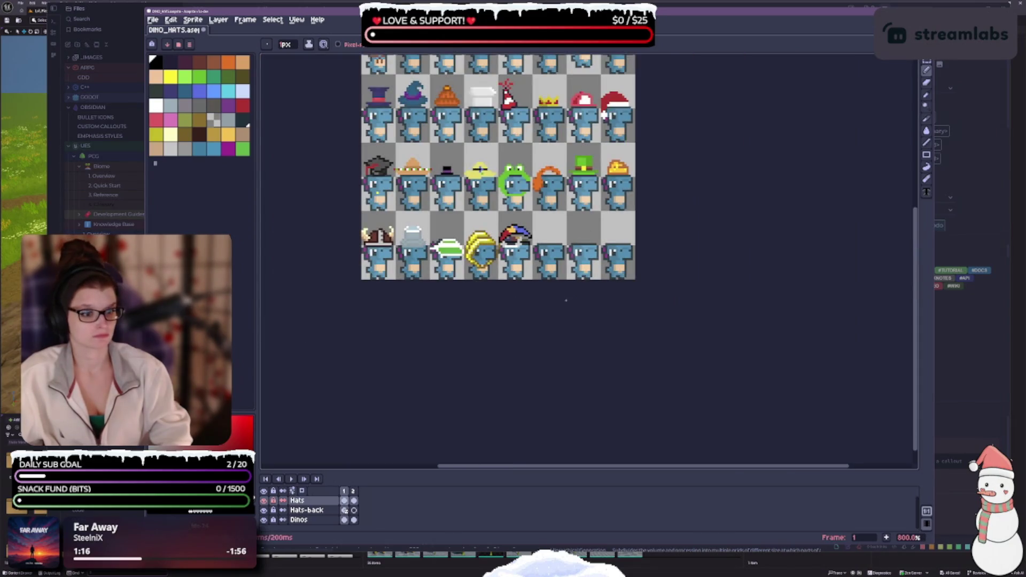
scroll(518, 282, up, 1)
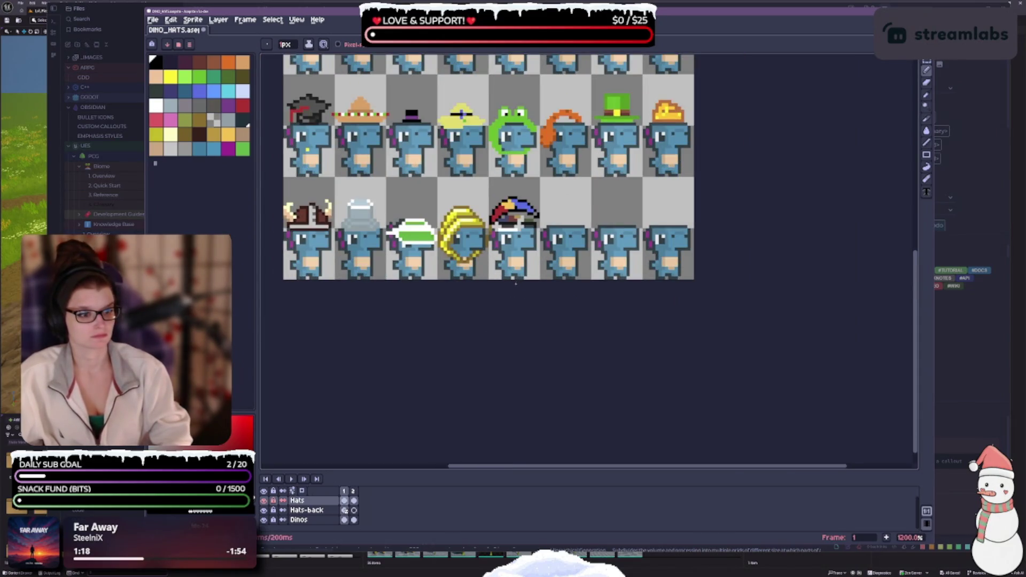
scroll(514, 285, up, 1)
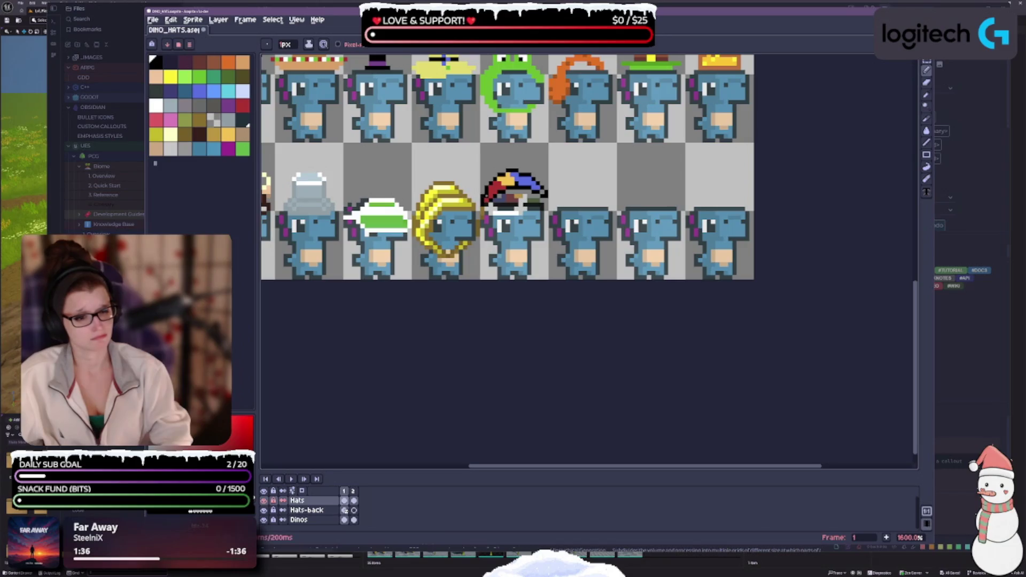
click(243, 104)
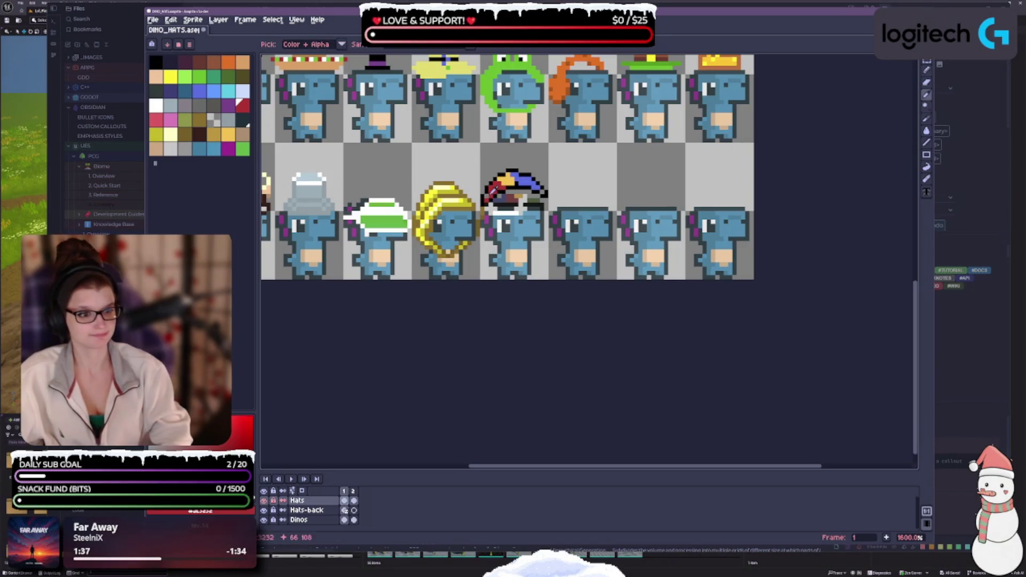
- Eyedrop the hat's blue, then black, to retouch pixels along its right edge
scroll(572, 198, down, 2)
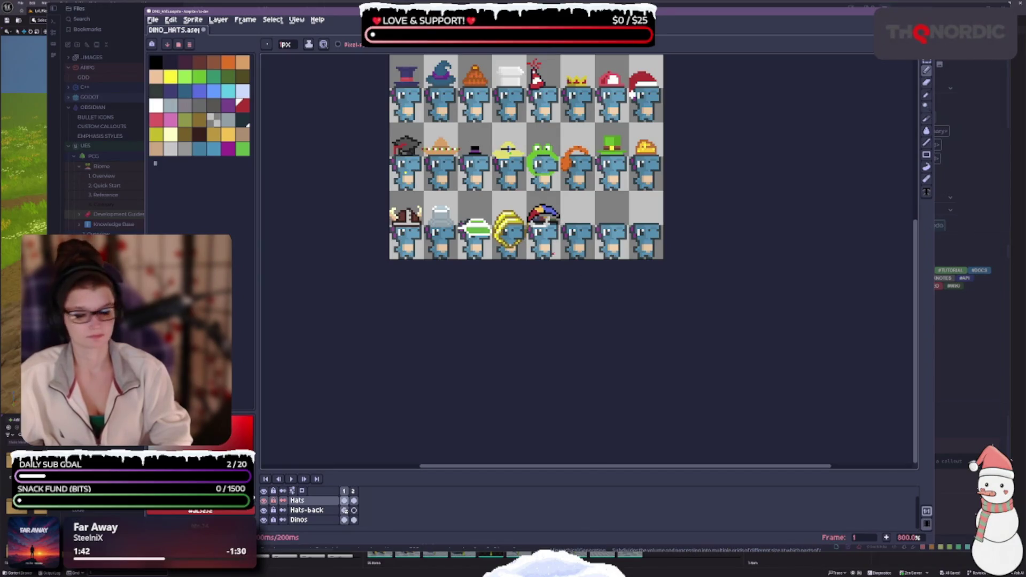
scroll(520, 208, up, 3)
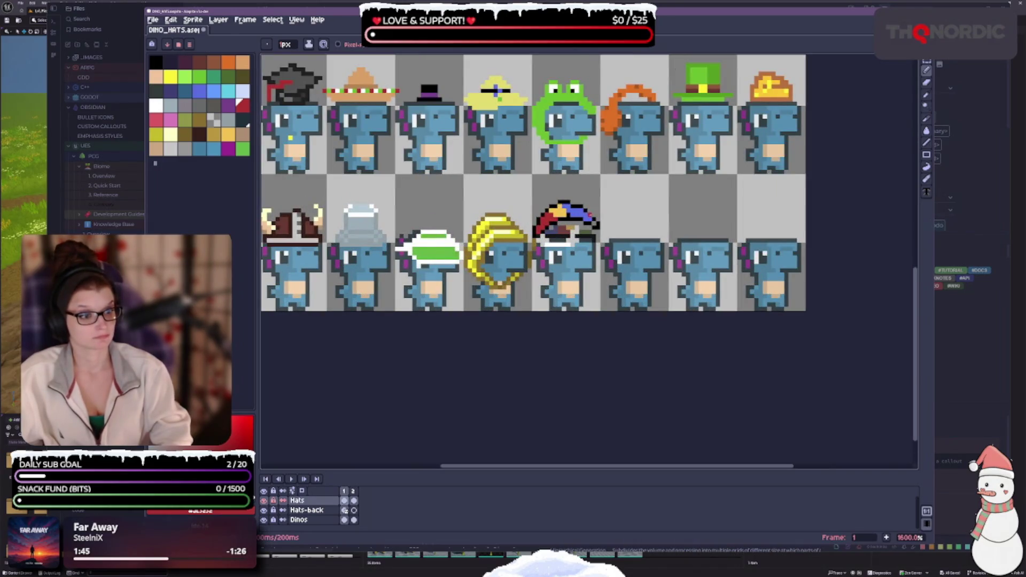
scroll(593, 238, up, 1)
drag(668, 220, 588, 216)
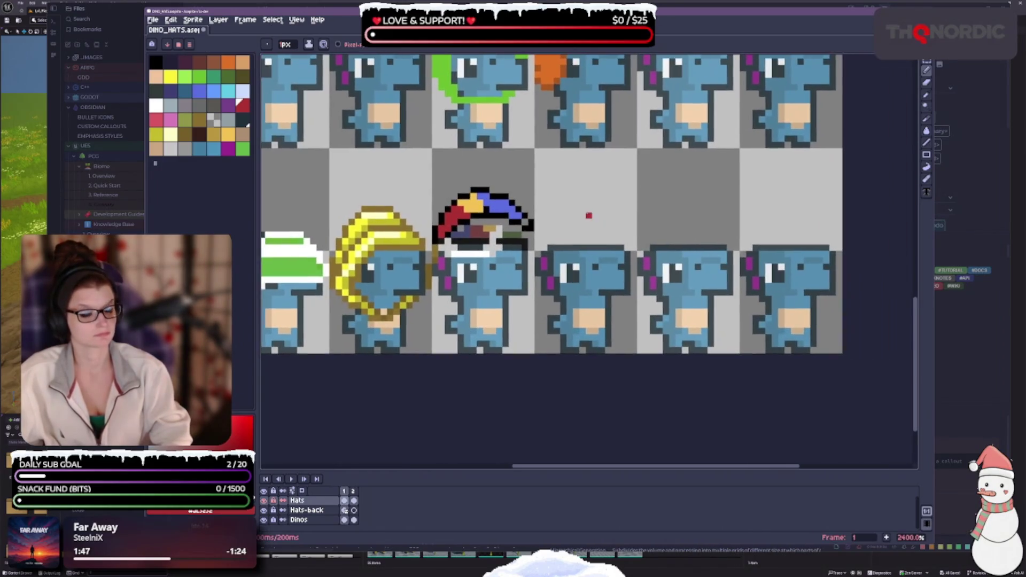
scroll(487, 209, down, 1)
key(i)
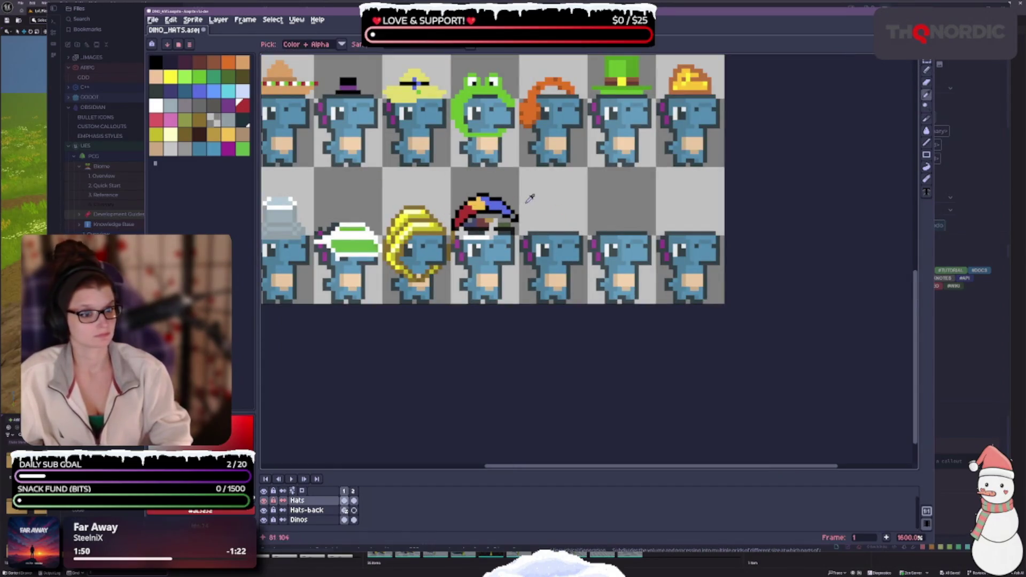
alt+click(511, 207)
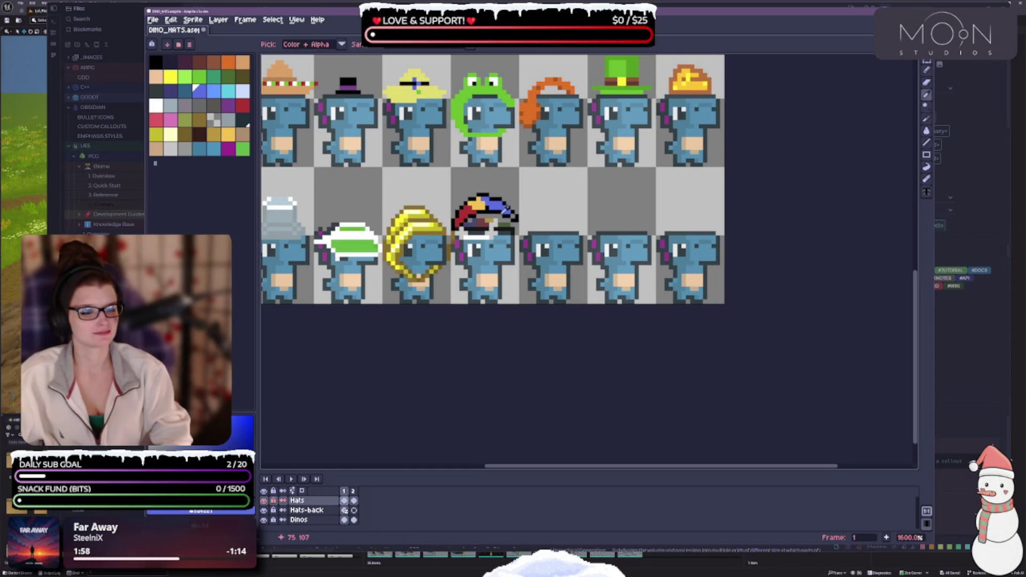
alt+click(504, 210)
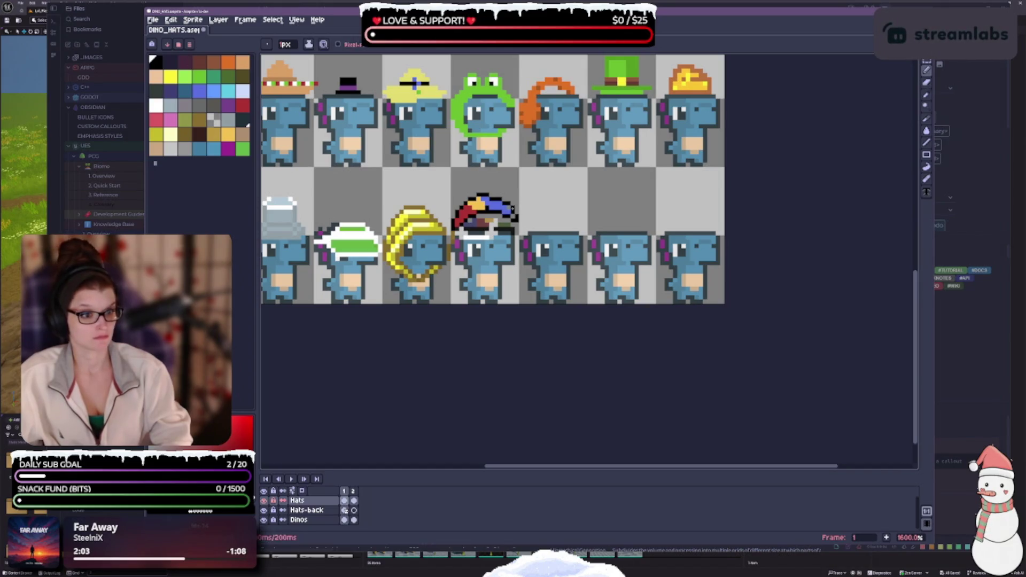
- Return to the Pencil and zoom between close-up and 800% to check the hat's stripes
key(e)
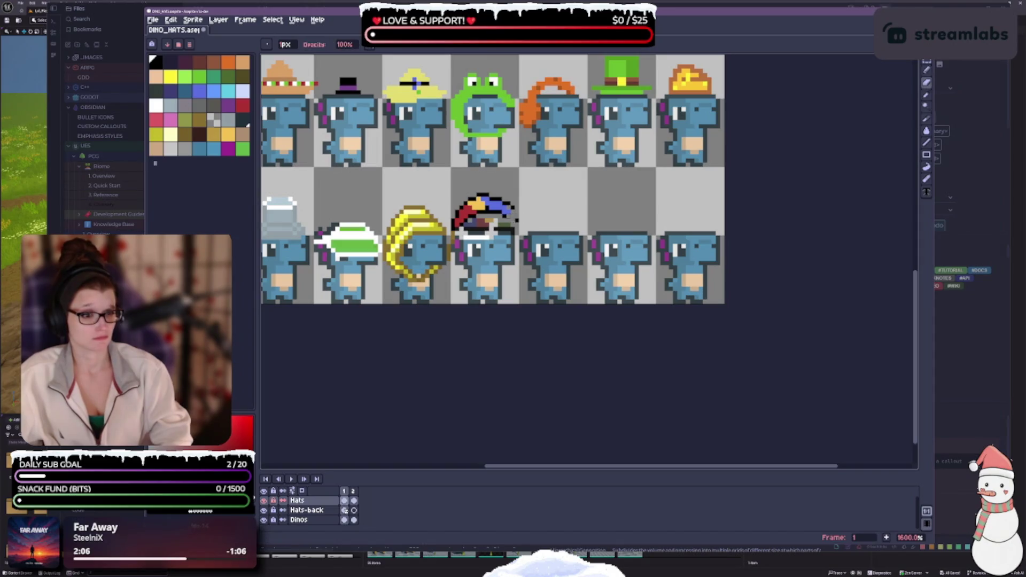
key(b)
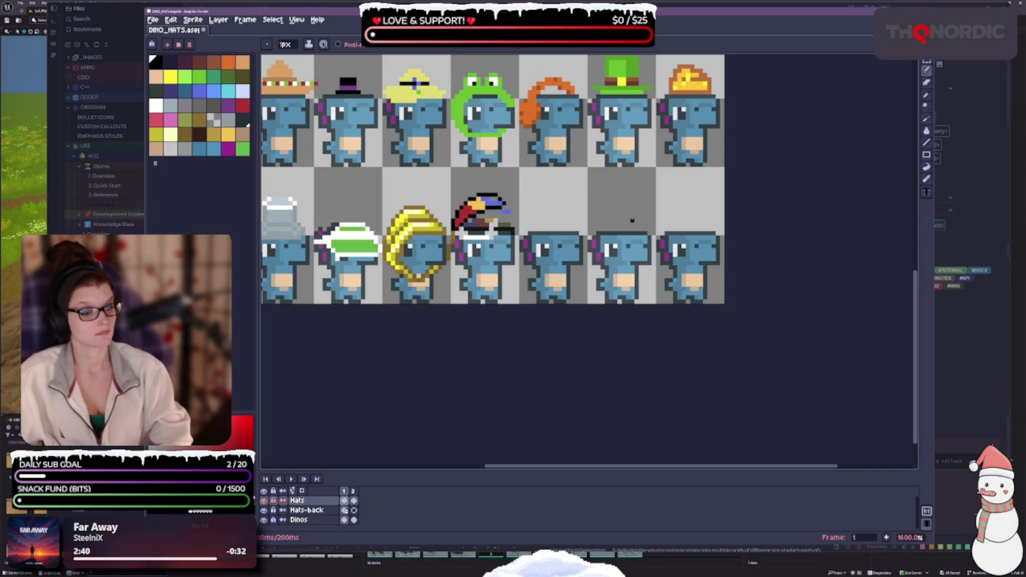
scroll(512, 206, up, 2)
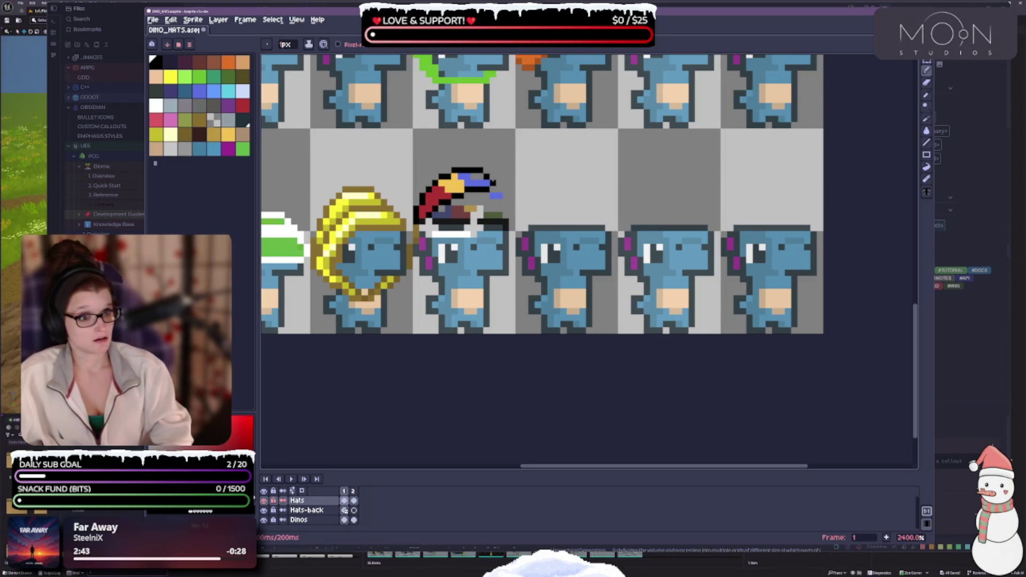
scroll(491, 176, down, 2)
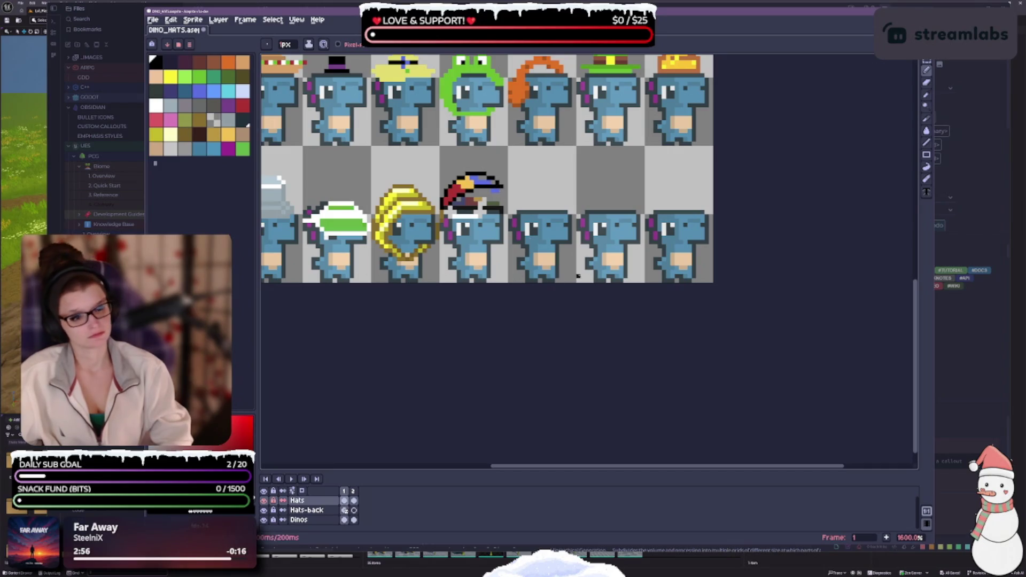
scroll(544, 206, down, 3)
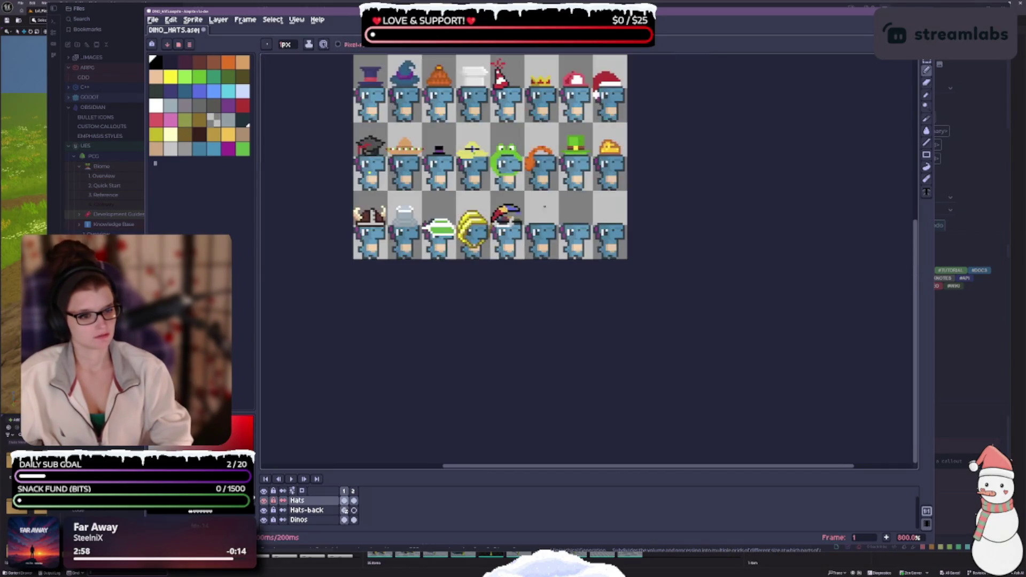
scroll(550, 224, up, 3)
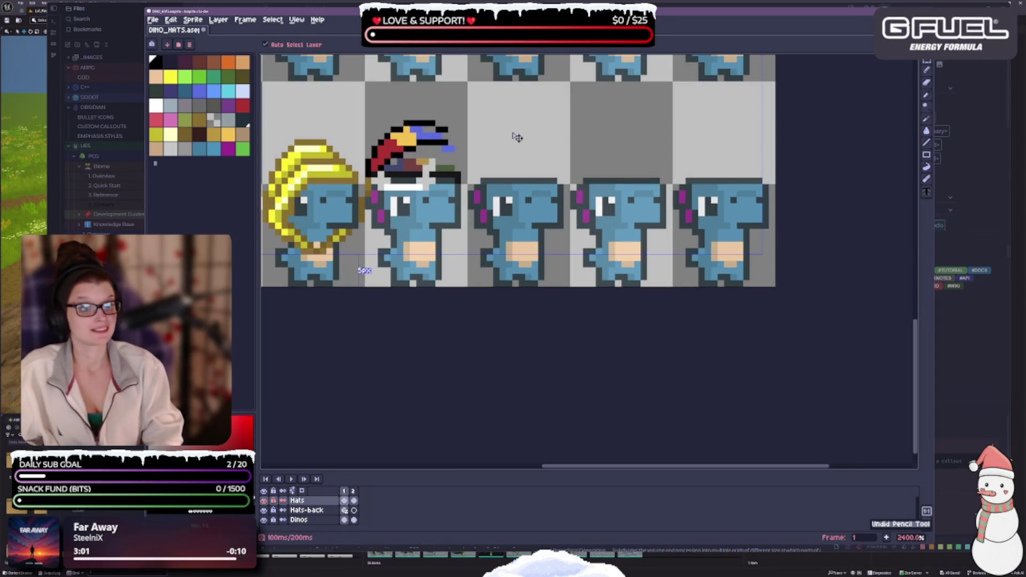
key(ctrl+z)
scroll(519, 243, down, 3)
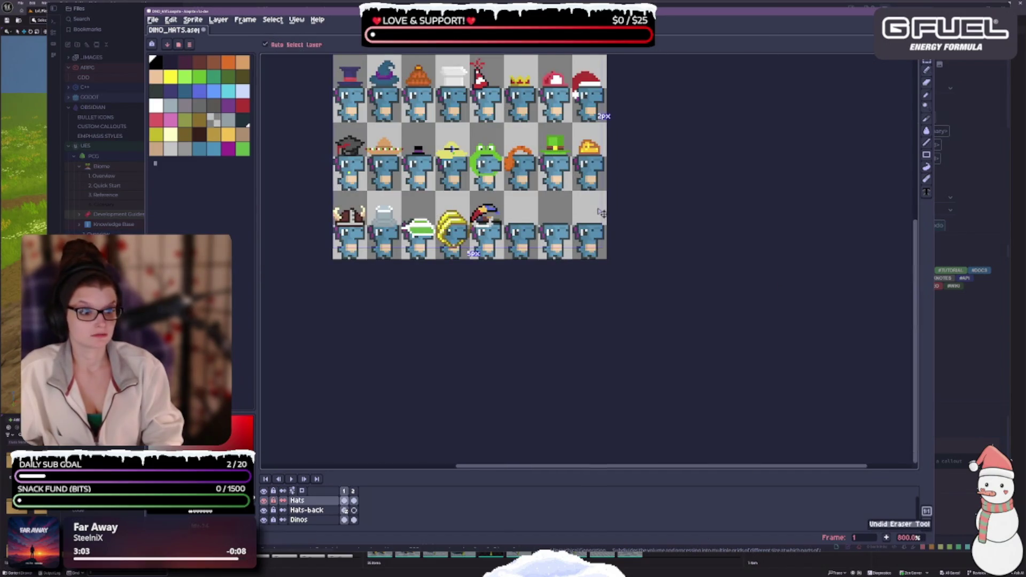
key(ctrl+z)
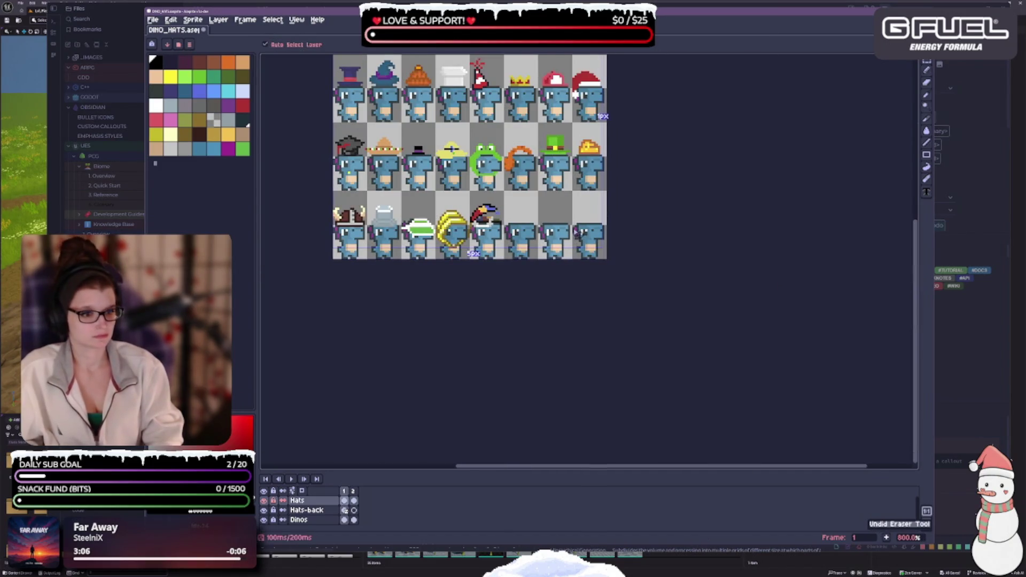
key(ctrl+z)
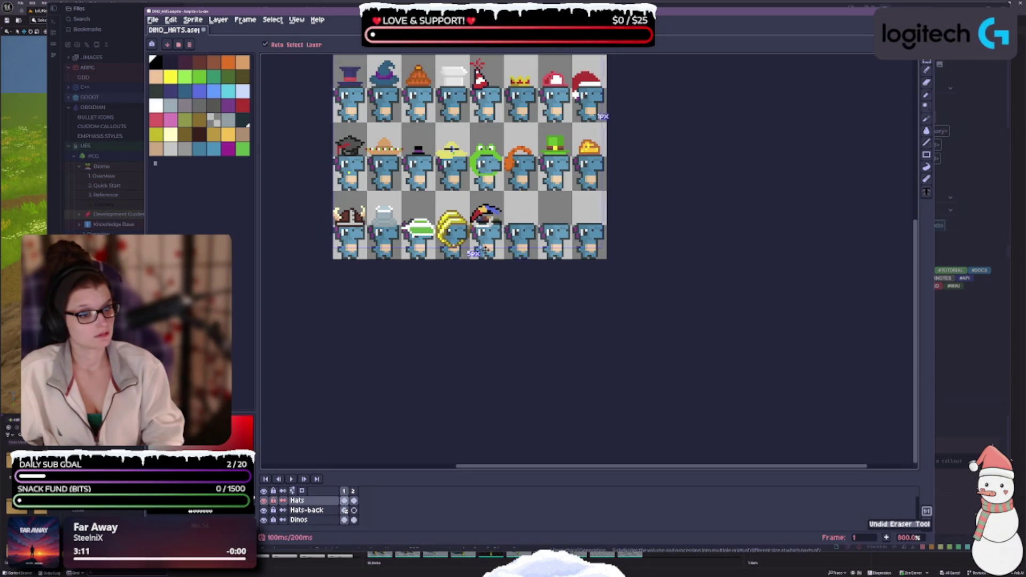
scroll(523, 229, up, 1)
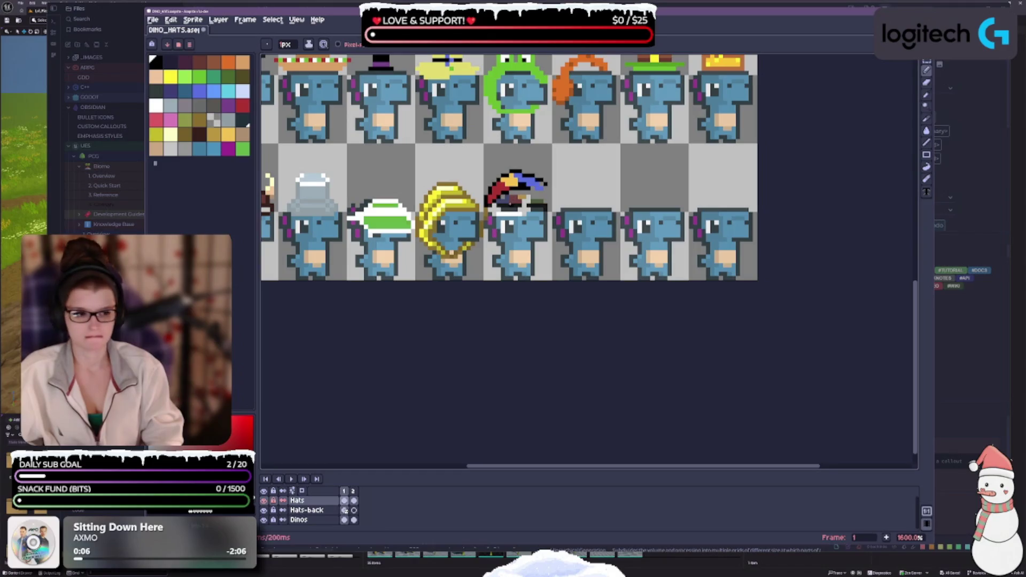
key(v)
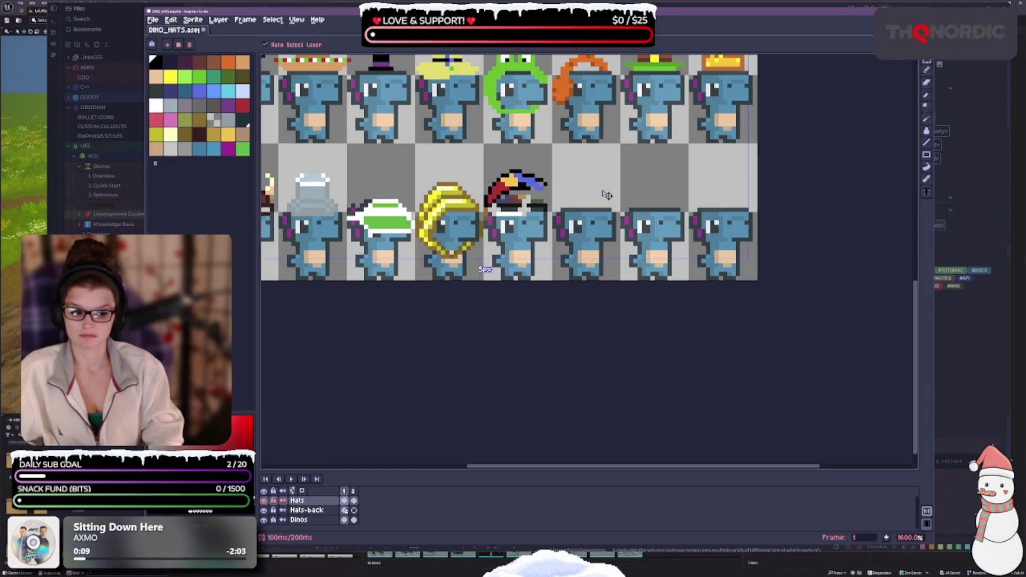
key(ctrl+z)
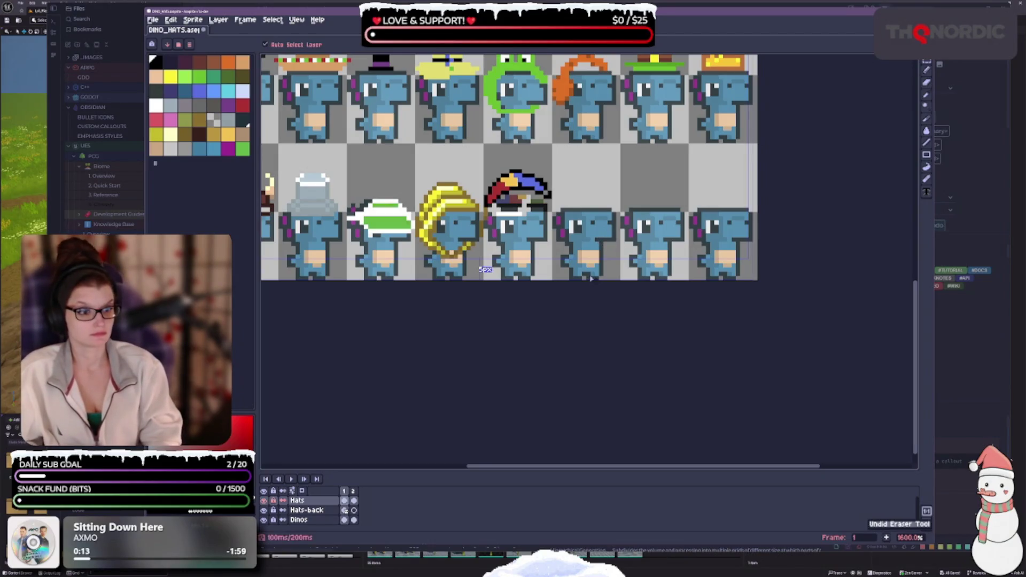
key(ctrl+y)
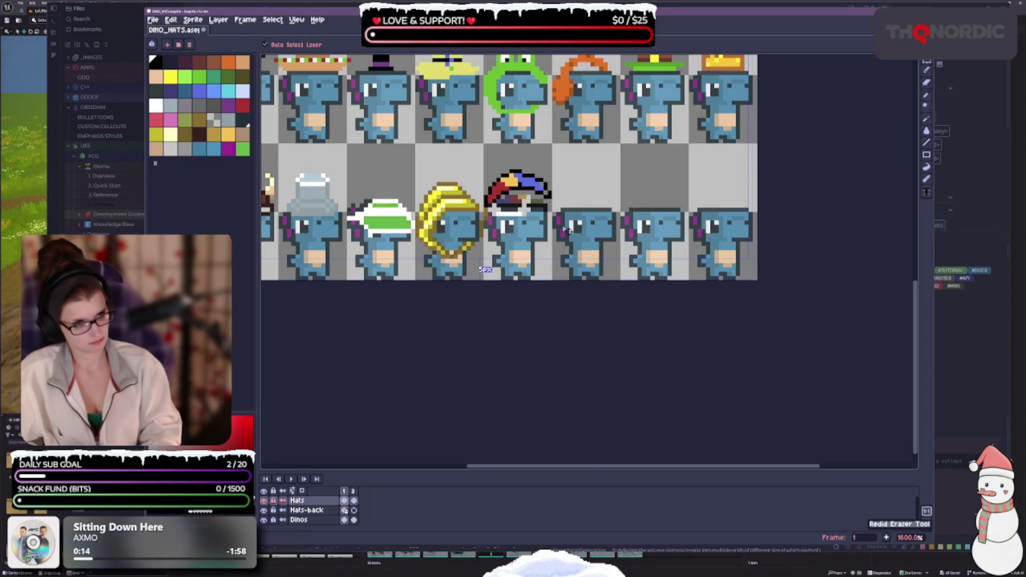
scroll(565, 231, down, 1)
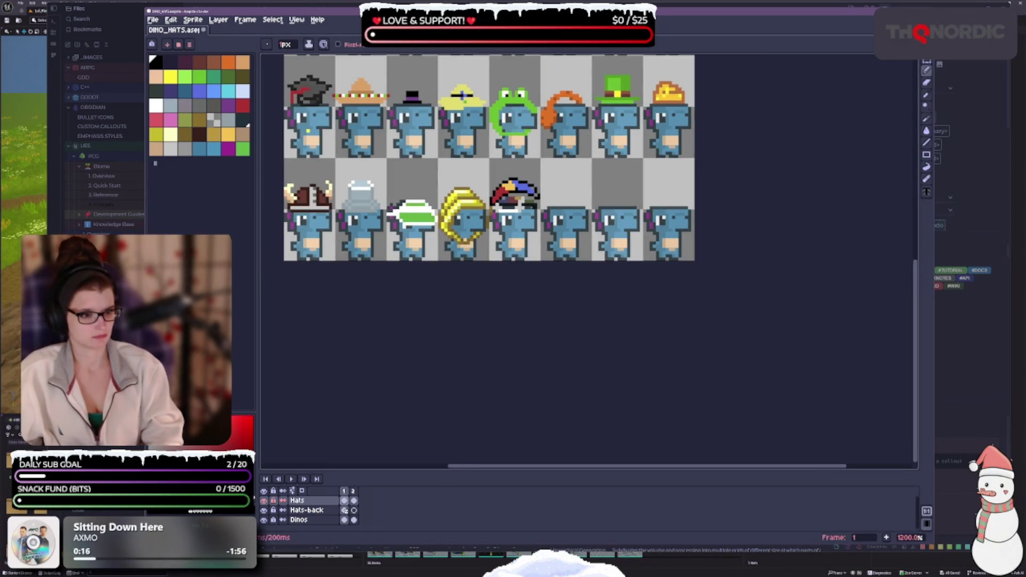
scroll(565, 231, up, 1)
scroll(587, 156, up, 3)
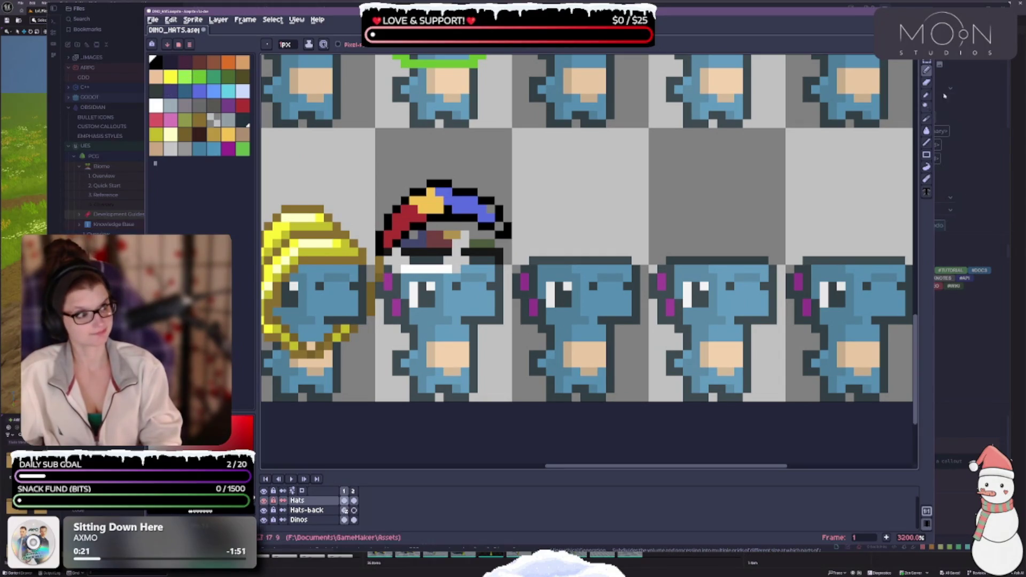
click(927, 60)
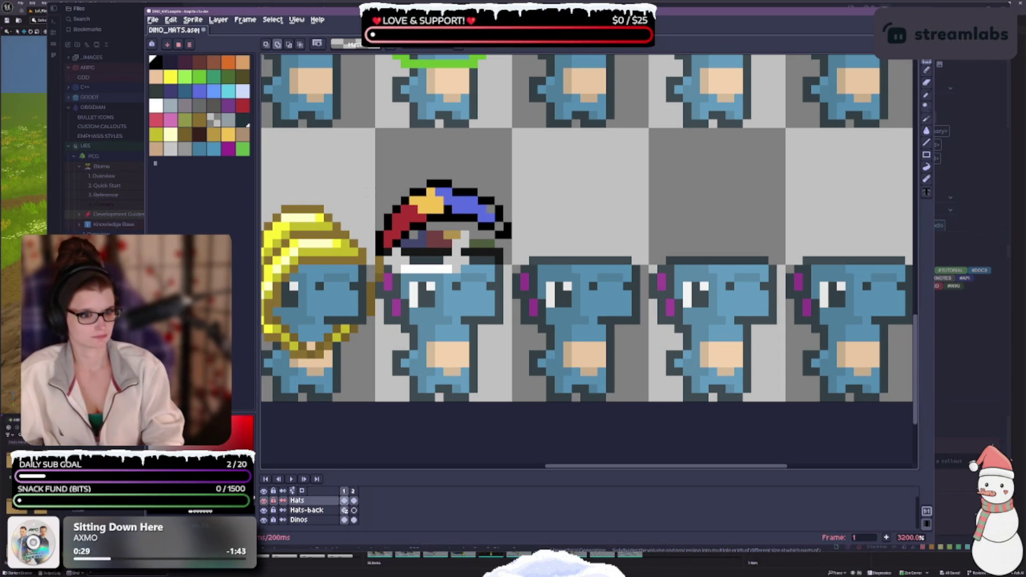
- Undo back to the floating hat selection and extend it downward
key(ctrl+z)
key(ctrl+z)
key(ctrl+z)
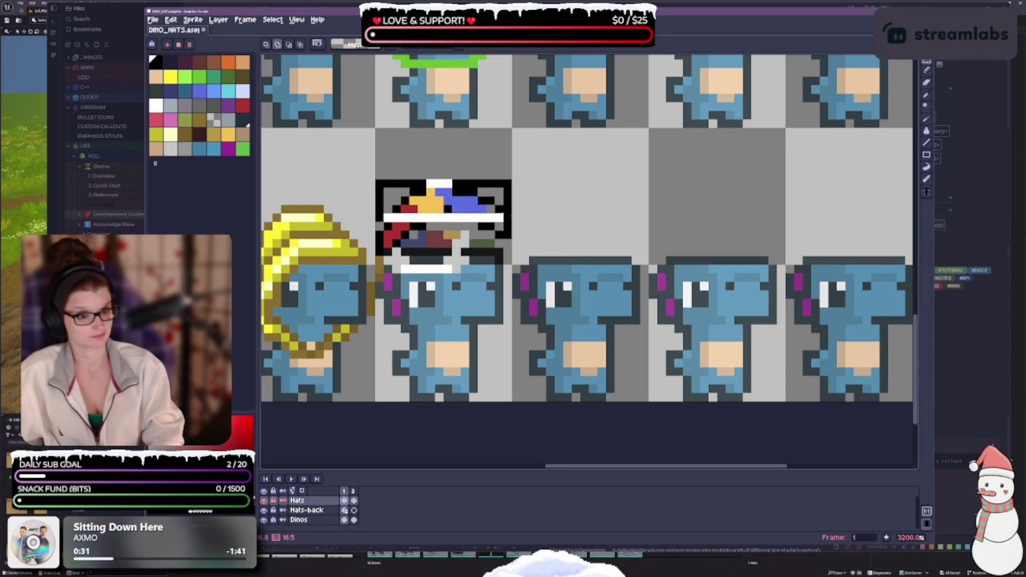
key(ctrl+z)
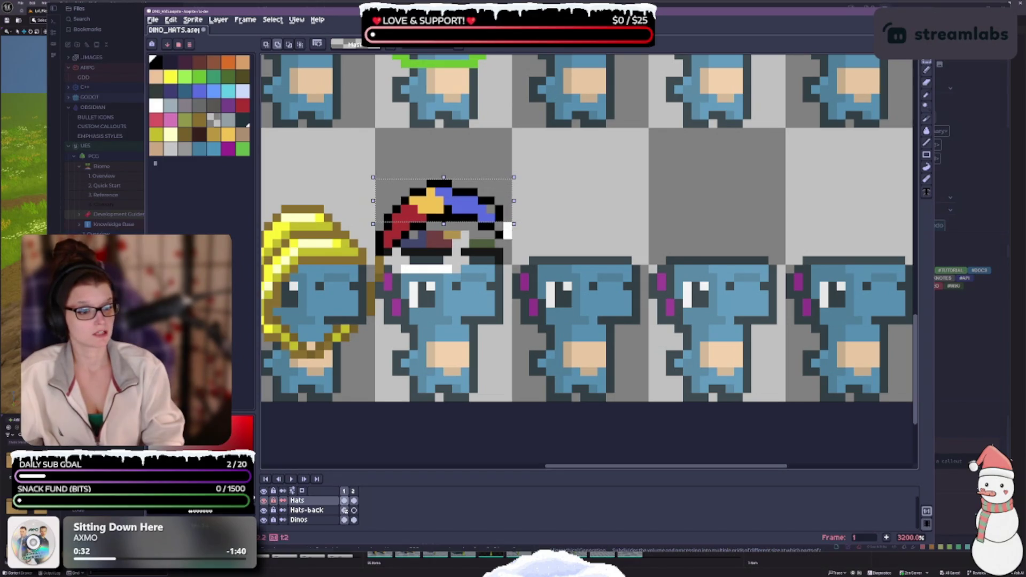
drag(512, 224, 511, 240)
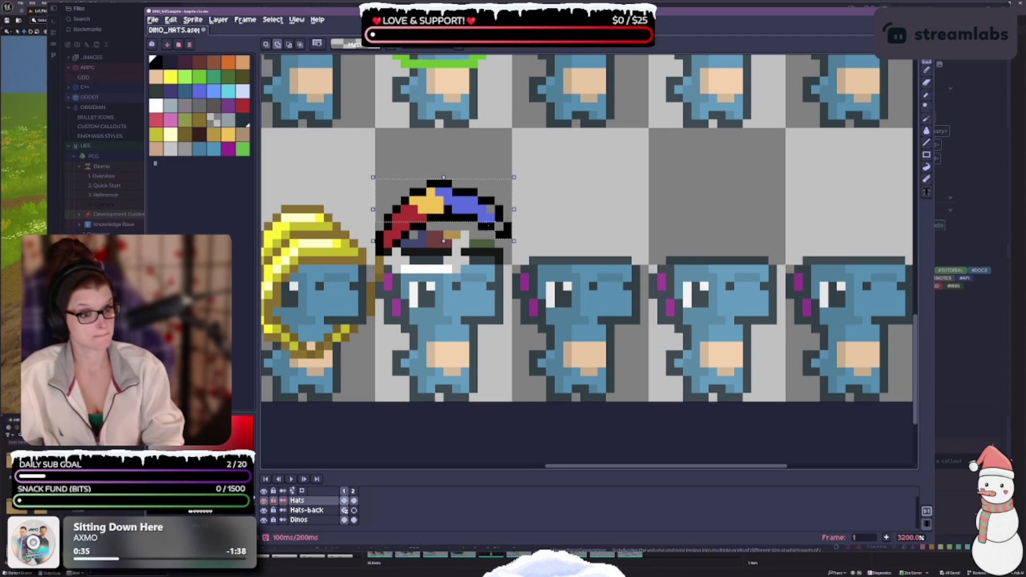
- Extend the hat selection further over the dino's head, then test and undo a pencil dot
scroll(511, 221, up, 1)
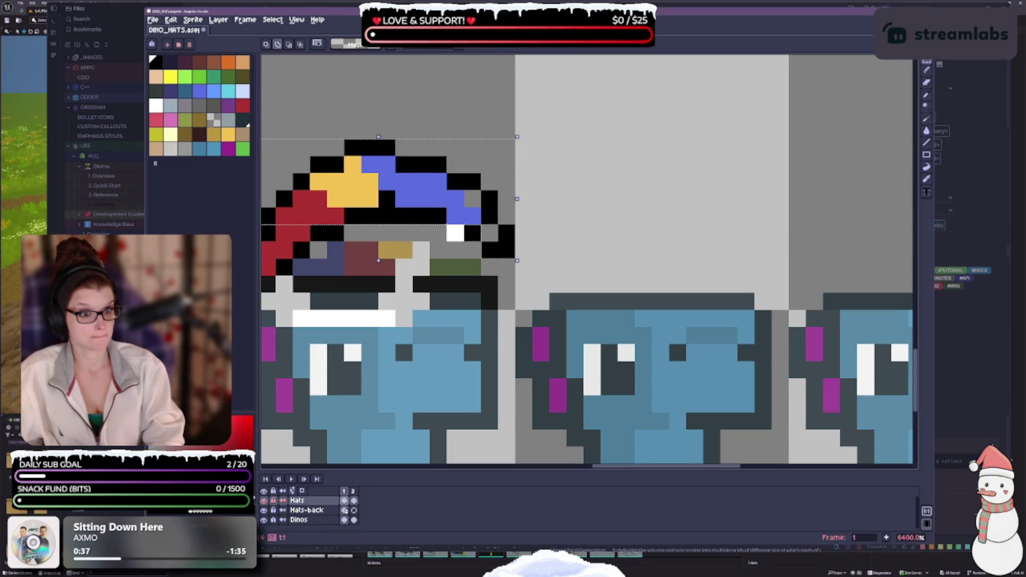
drag(463, 234, 795, 174)
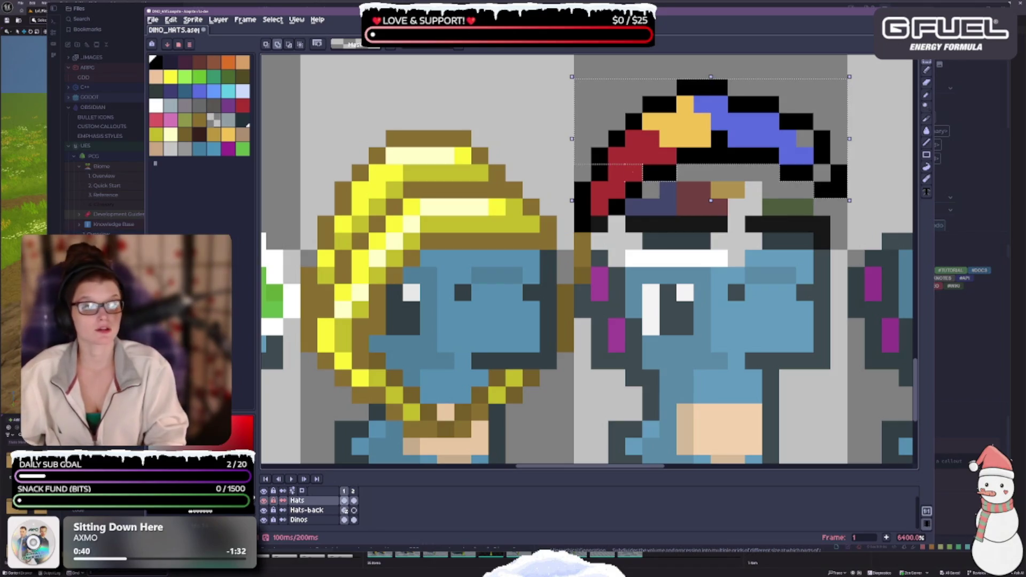
drag(573, 200, 573, 234)
drag(599, 190, 599, 208)
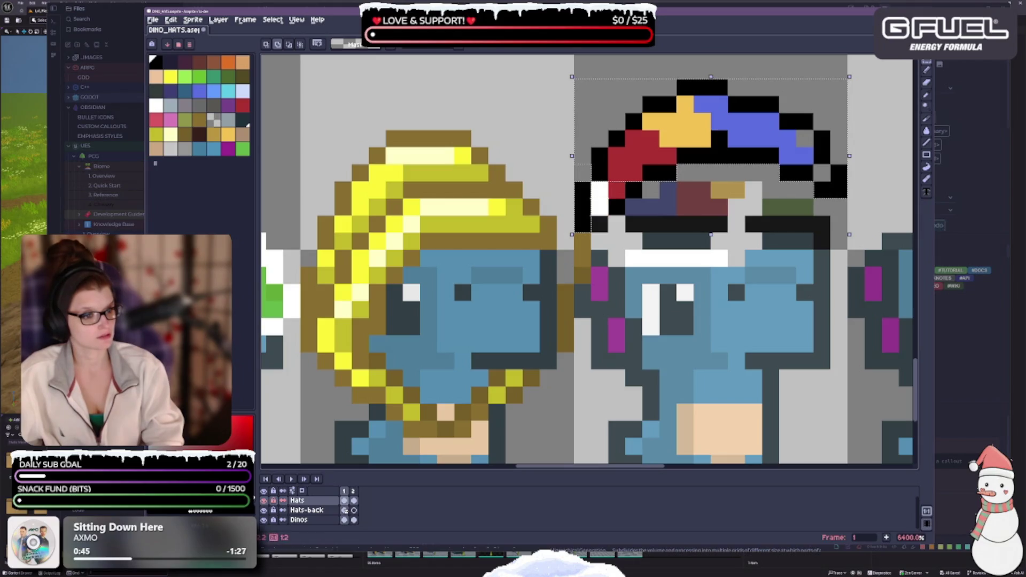
key(ctrl+z)
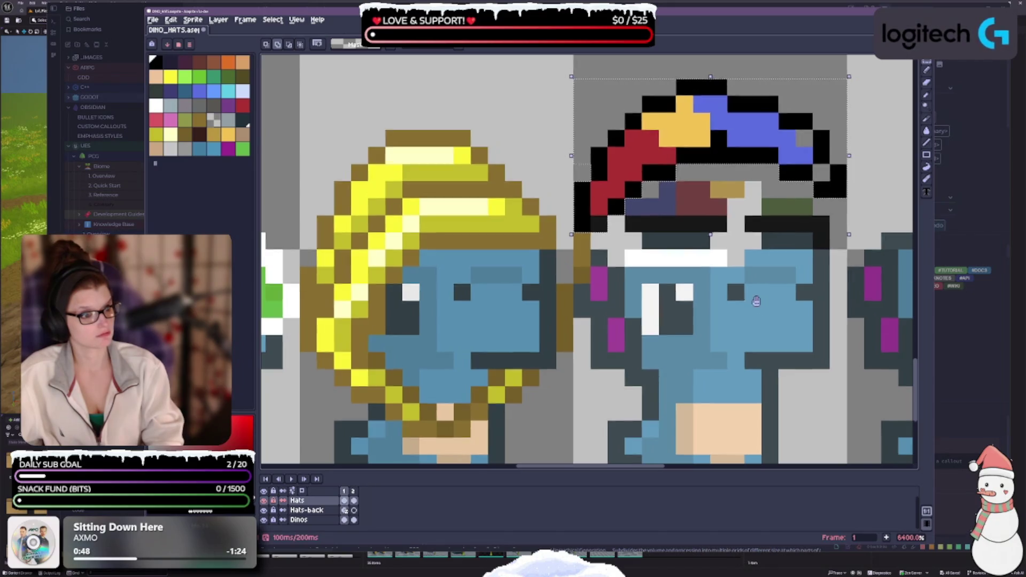
drag(751, 293, 585, 329)
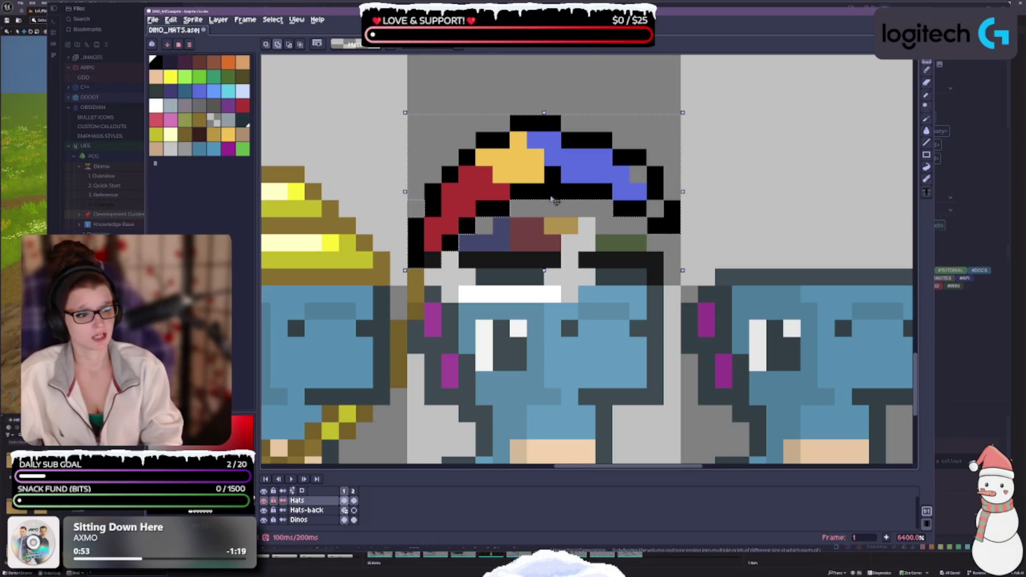
scroll(533, 290, down, 4)
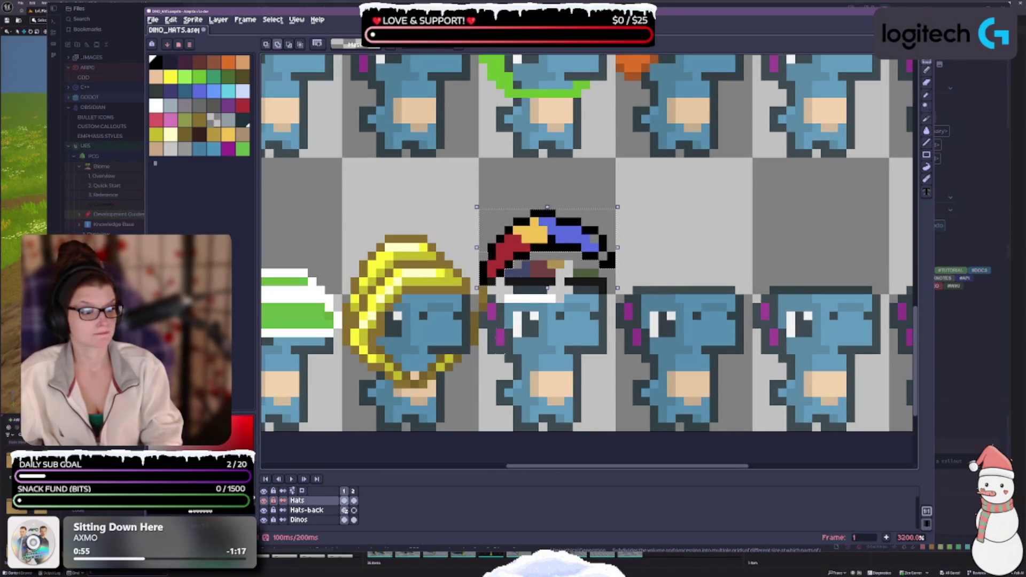
- Rotate the floating hat about 4.7 degrees using a corner handle
scroll(533, 290, down, 1)
drag(533, 290, 499, 298)
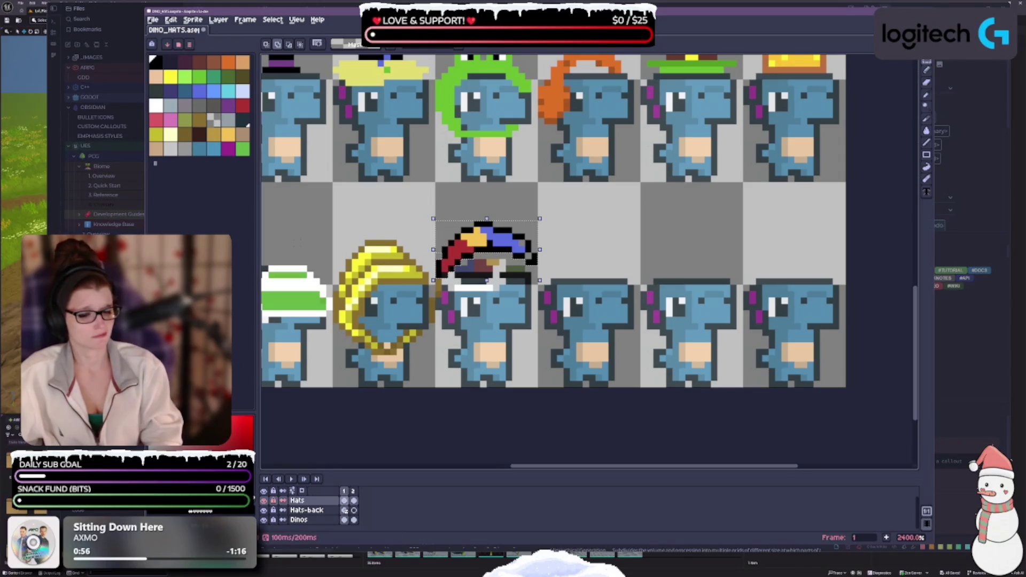
scroll(501, 321, down, 3)
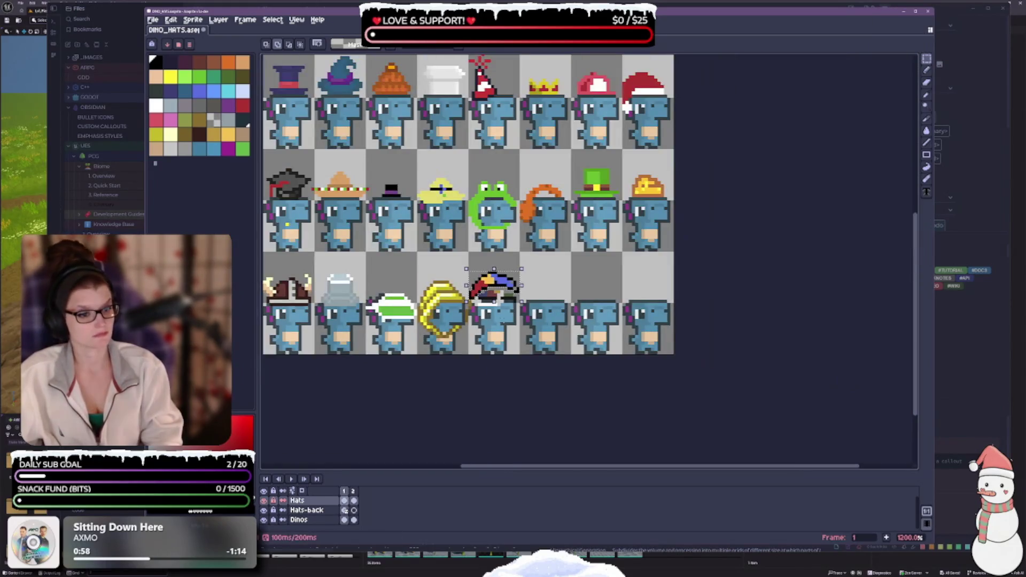
scroll(504, 315, up, 1)
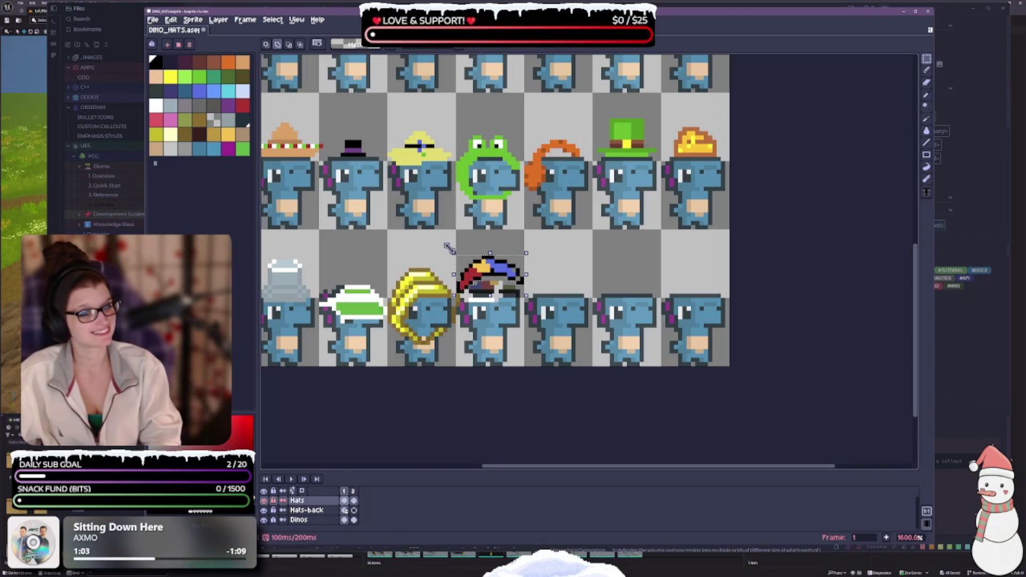
mouse_move(449, 255)
mouse_down()
mouse_move(440, 264)
mouse_move(449, 254)
mouse_up()
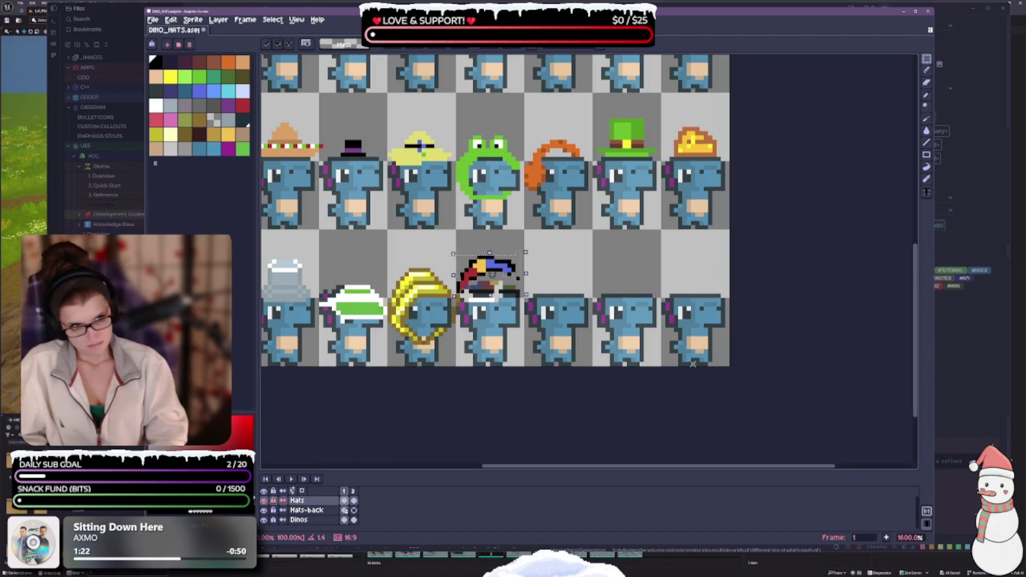
- Apply the rotation, then stretch the hat slightly taller and apply the scale
key(Return)
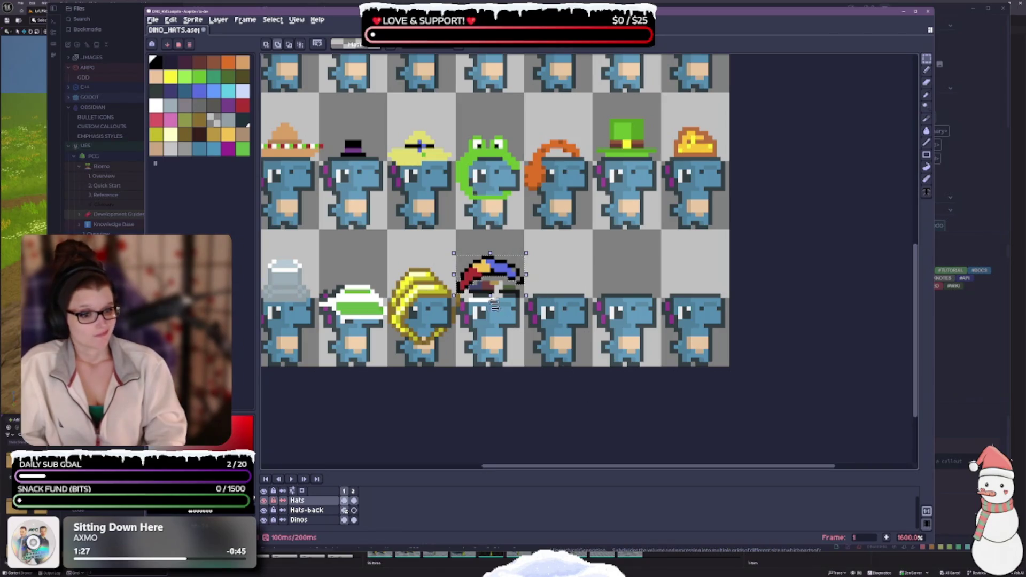
drag(491, 294, 496, 307)
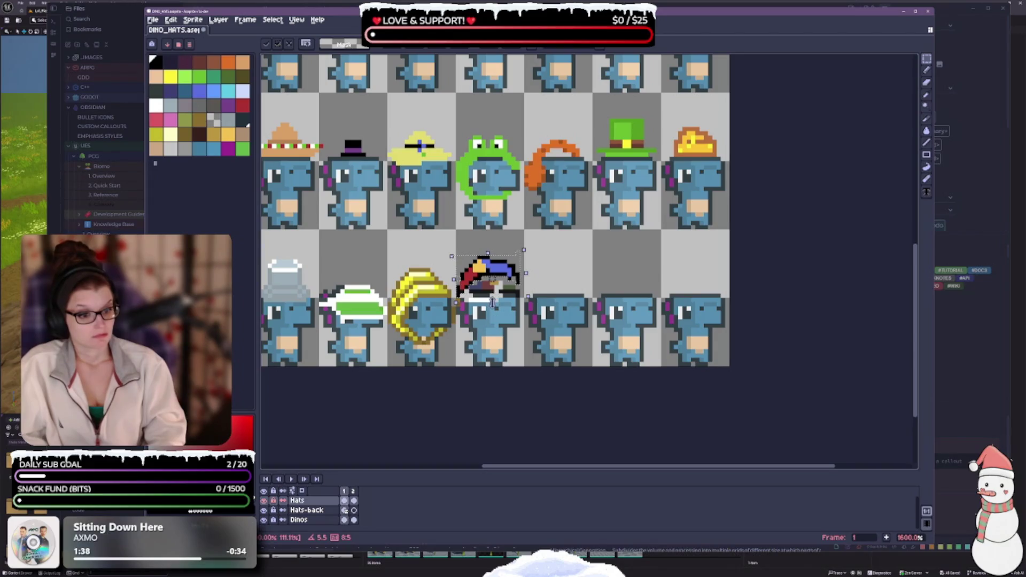
drag(492, 303, 497, 311)
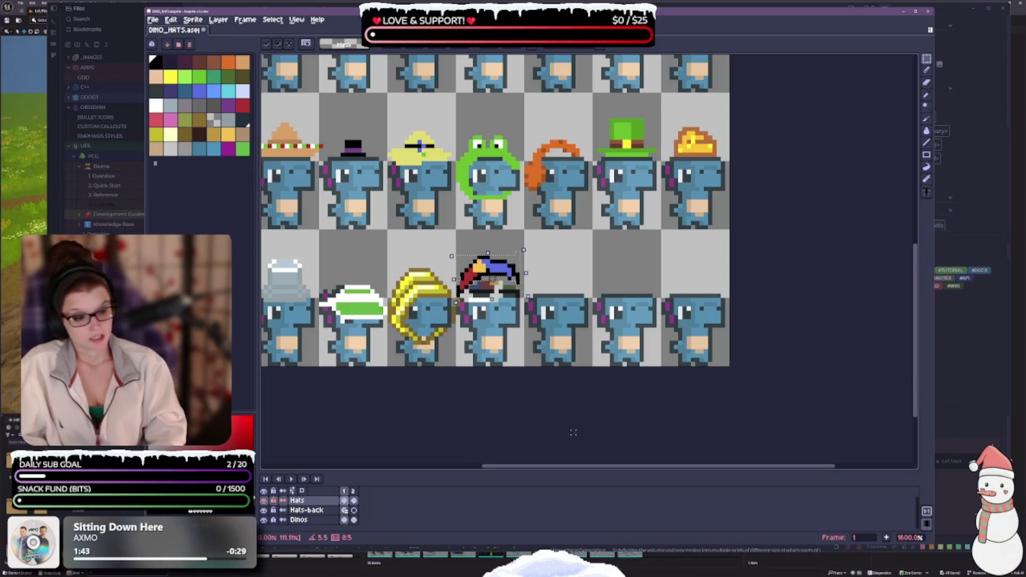
key(Return)
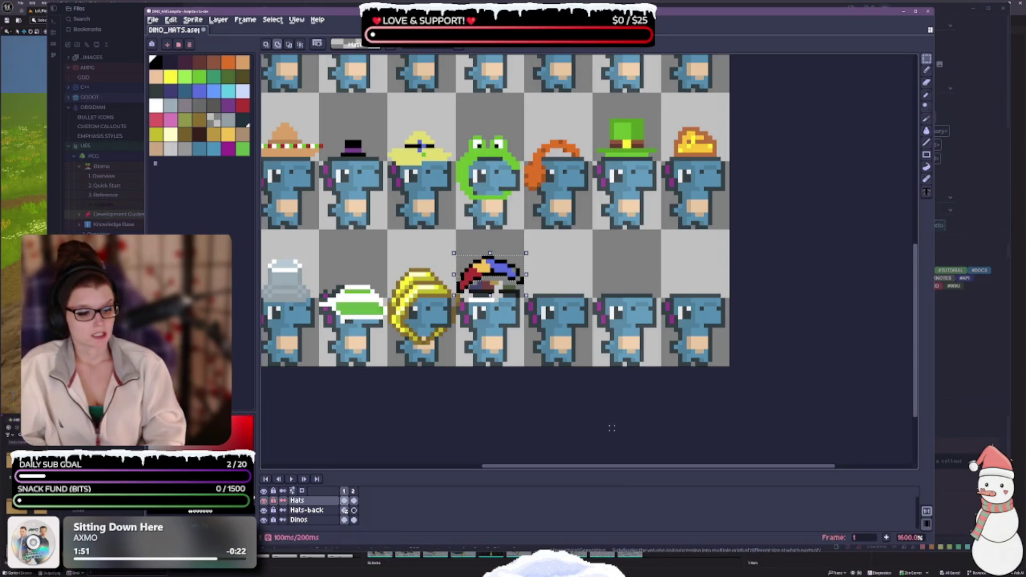
- Move the hat a few pixels lower onto the dino's head and deselect
scroll(472, 382, down, 3)
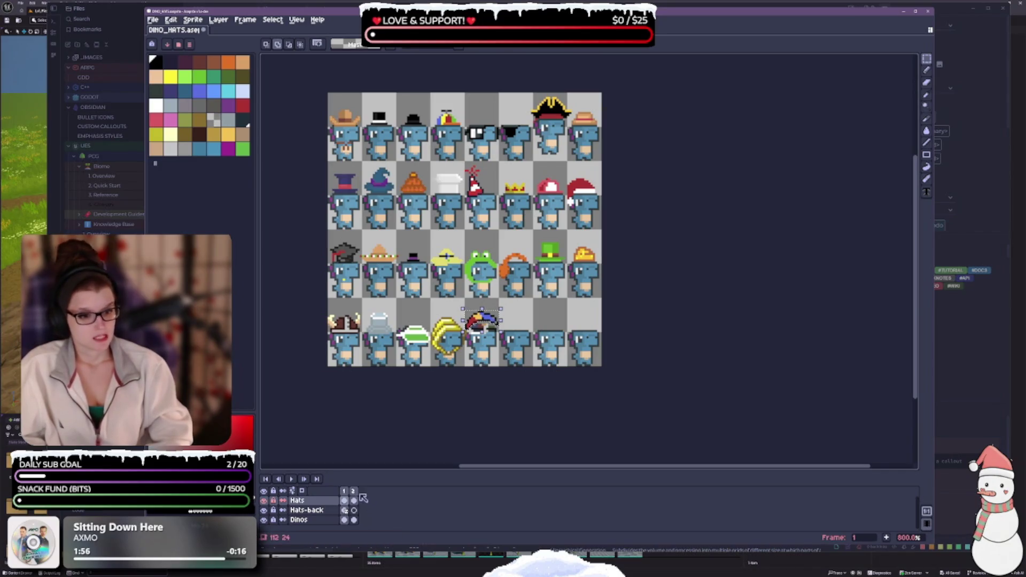
scroll(450, 412, up, 2)
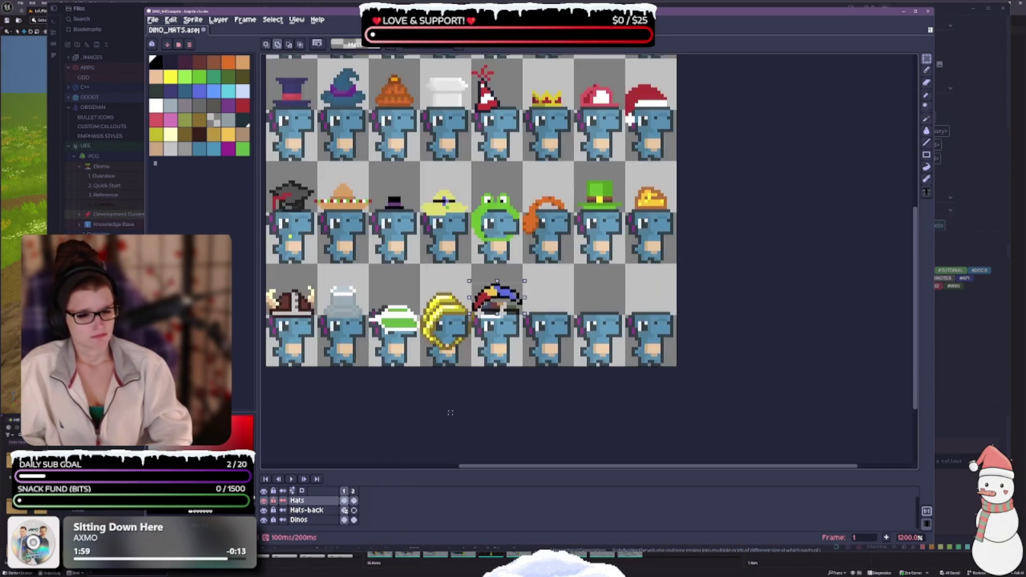
scroll(497, 366, up, 1)
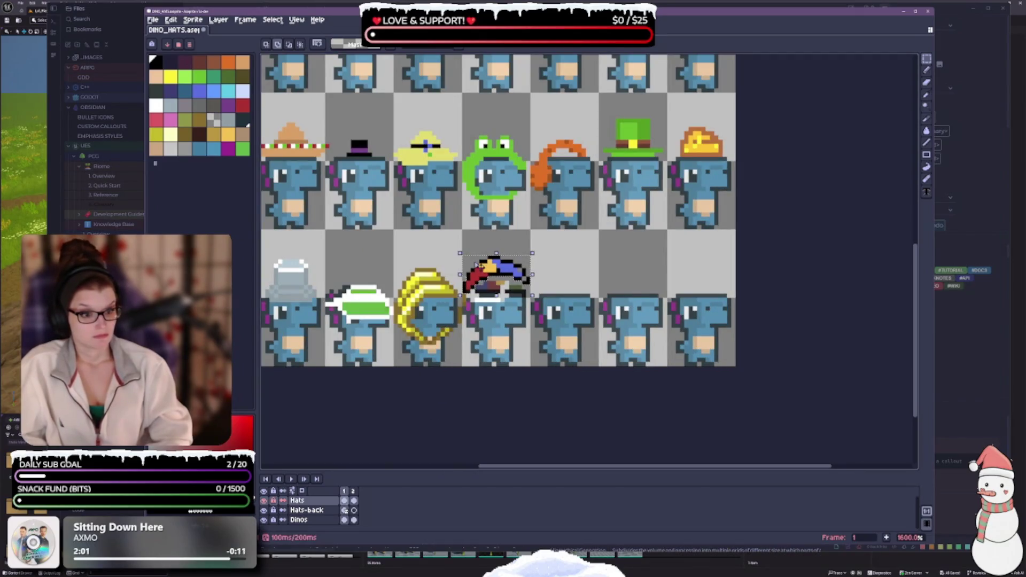
drag(476, 266, 475, 274)
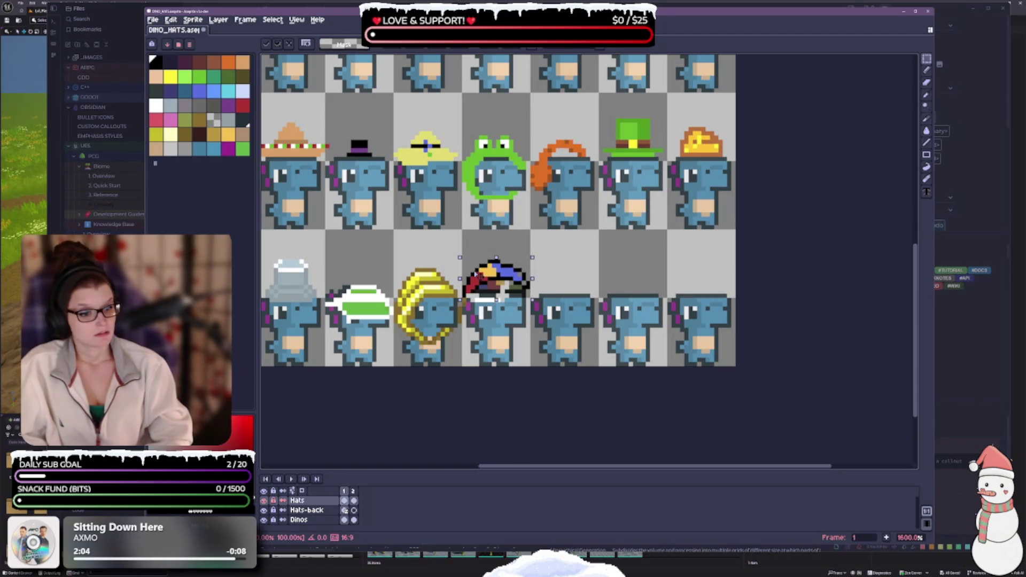
scroll(523, 381, down, 3)
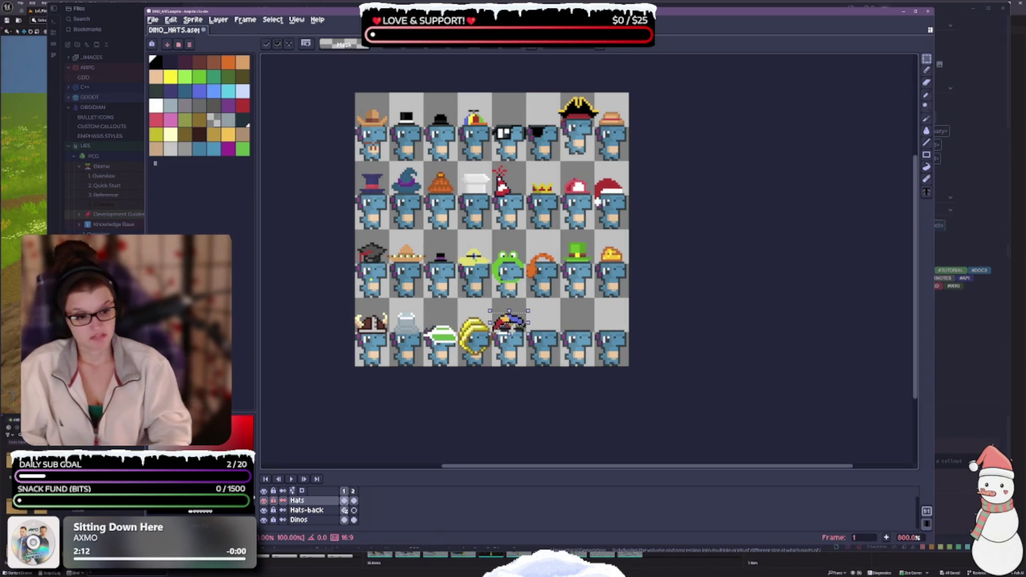
scroll(531, 339, up, 5)
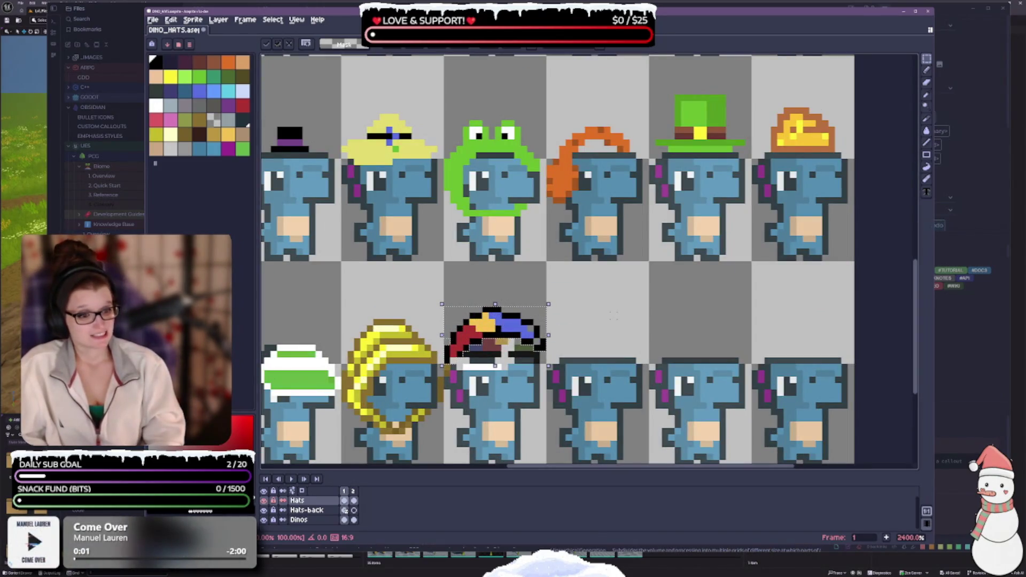
key(ctrl+d)
- Save the DINO_HATS sheet and undo the last eraser stroke
scroll(614, 322, down, 3)
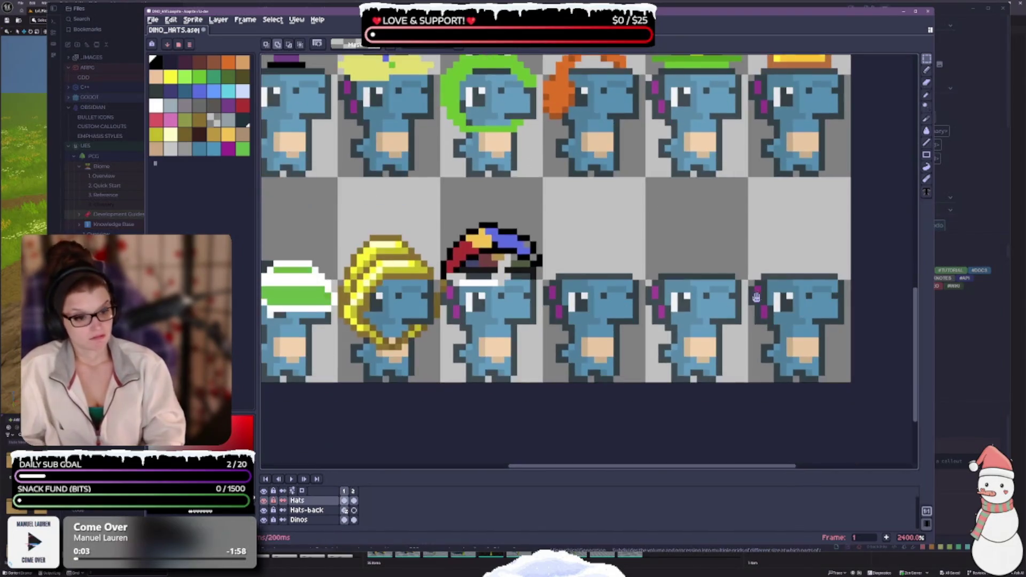
key(ctrl+s)
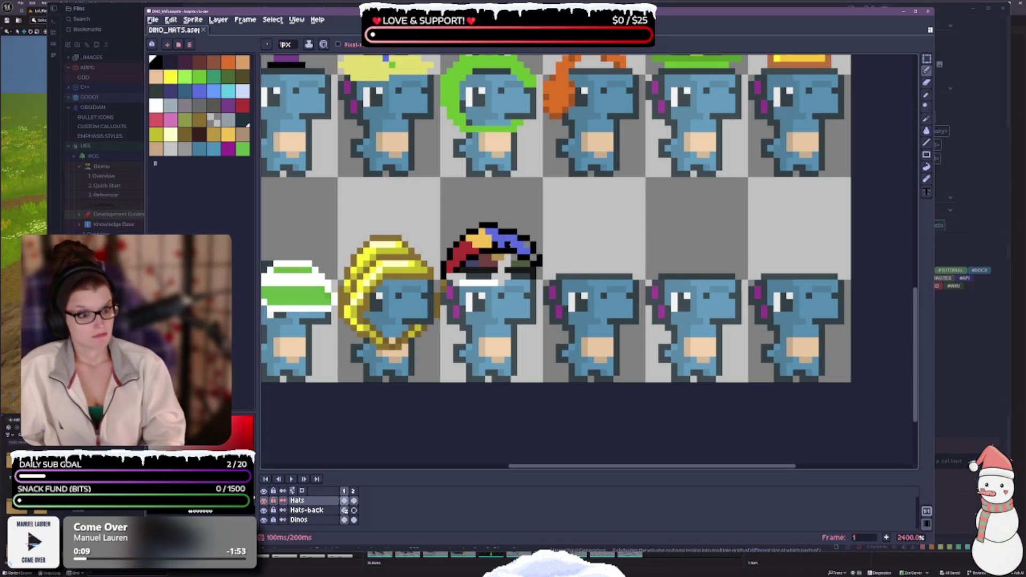
scroll(508, 245, down, 3)
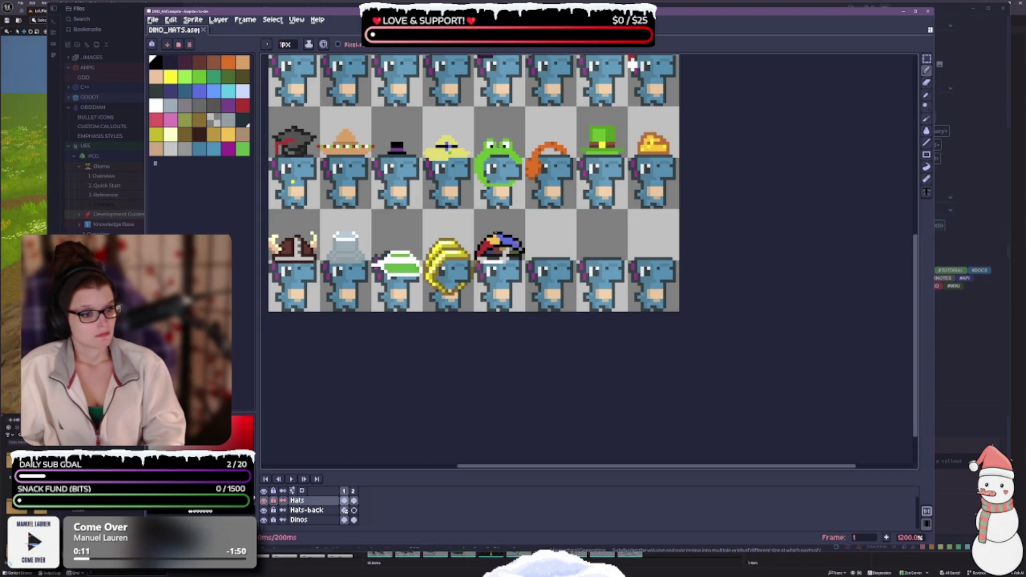
click(632, 64)
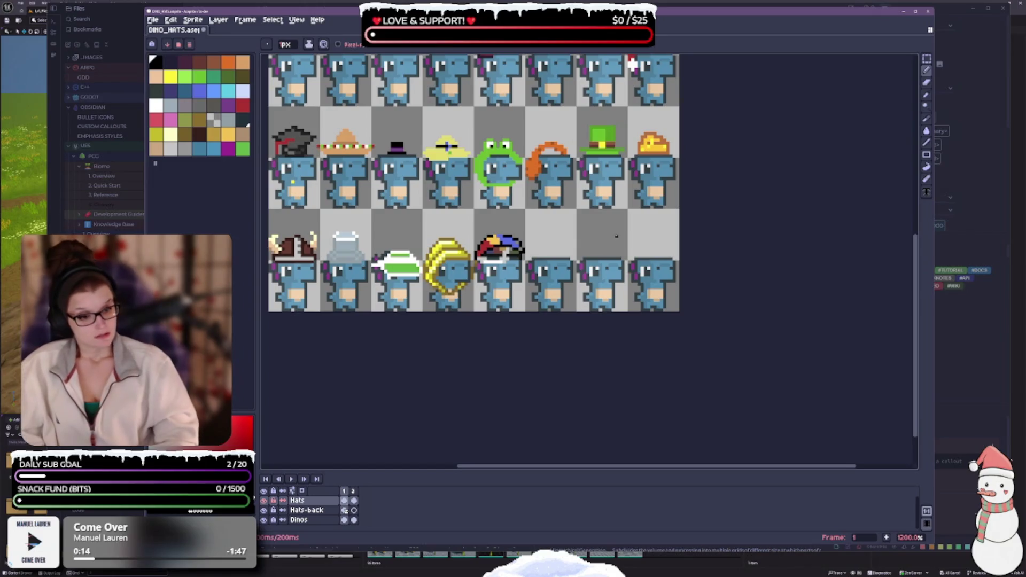
key(ctrl+z)
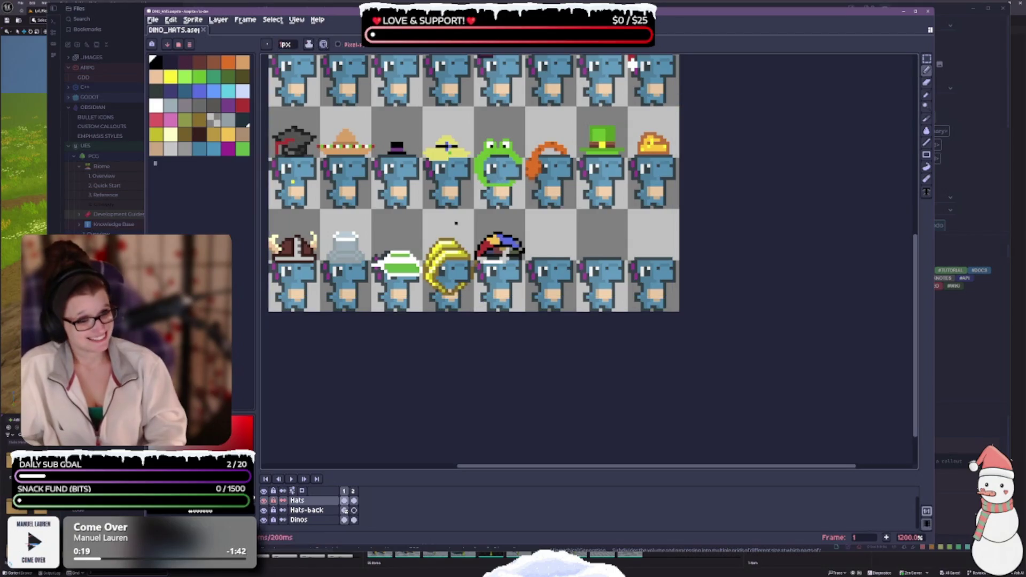
- Touch up pixels beside the multicoloured hat with the Pencil and inspect the result
scroll(621, 242, up, 1)
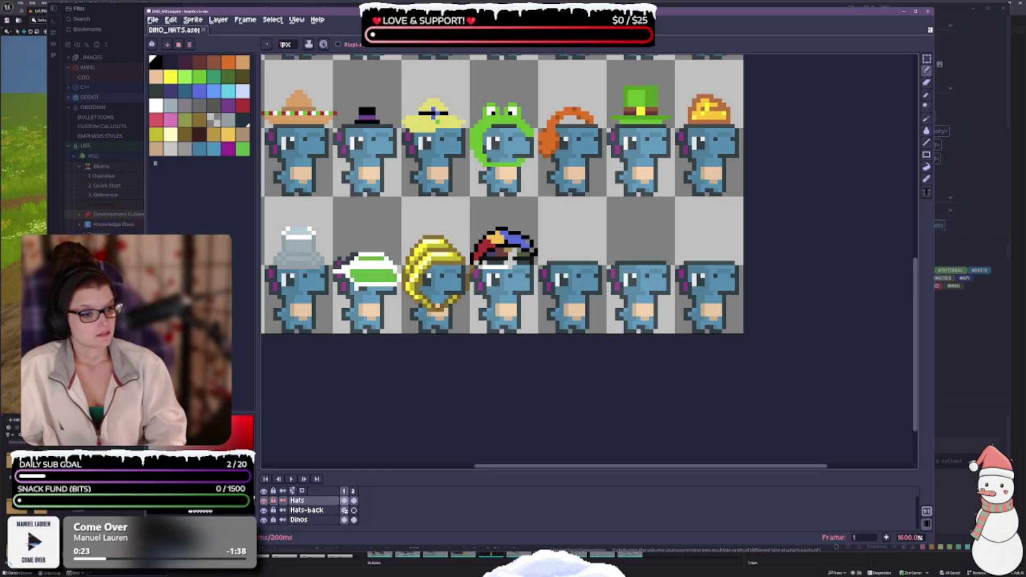
click(477, 263)
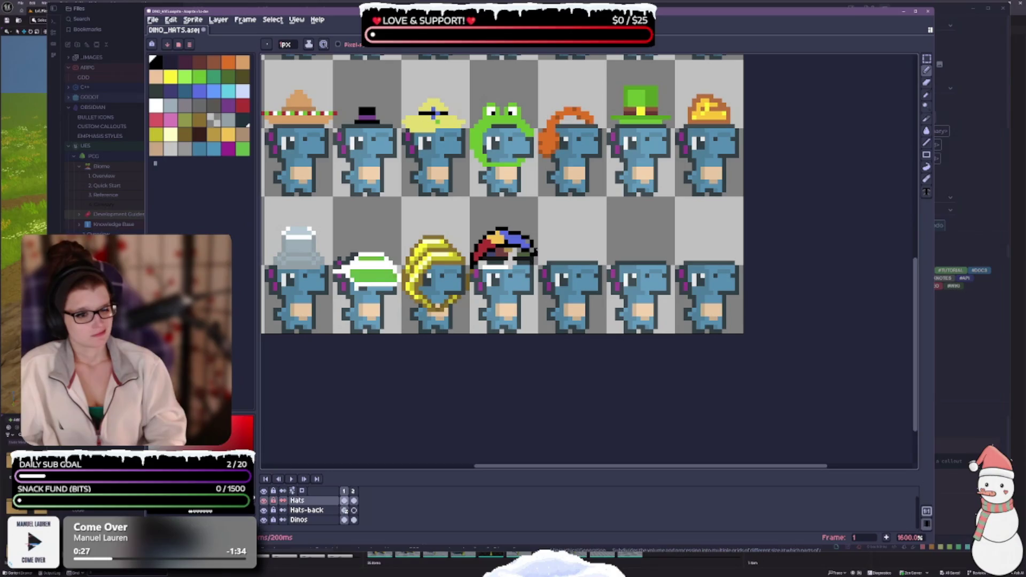
scroll(540, 257, up, 2)
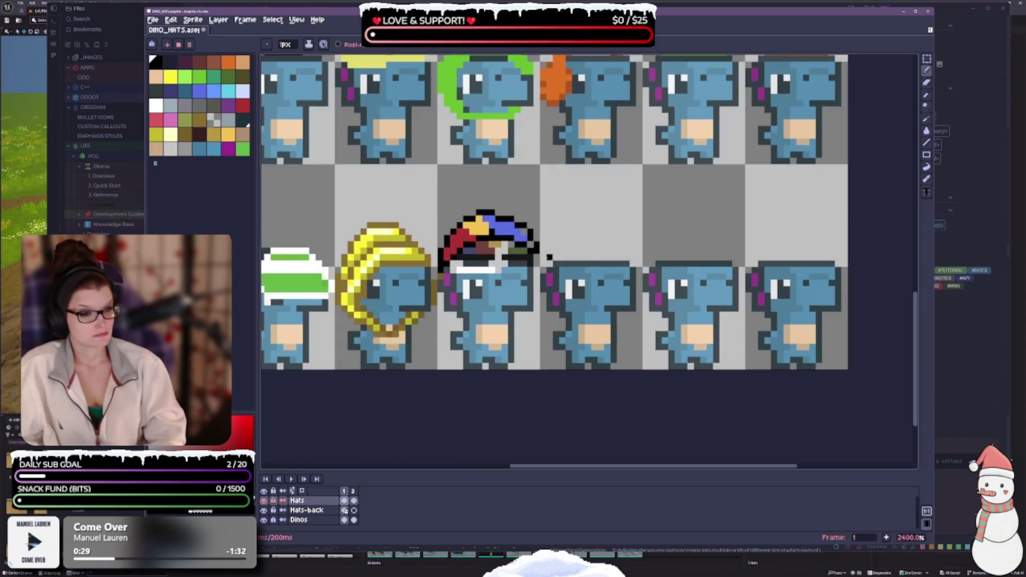
scroll(318, 238, down, 2)
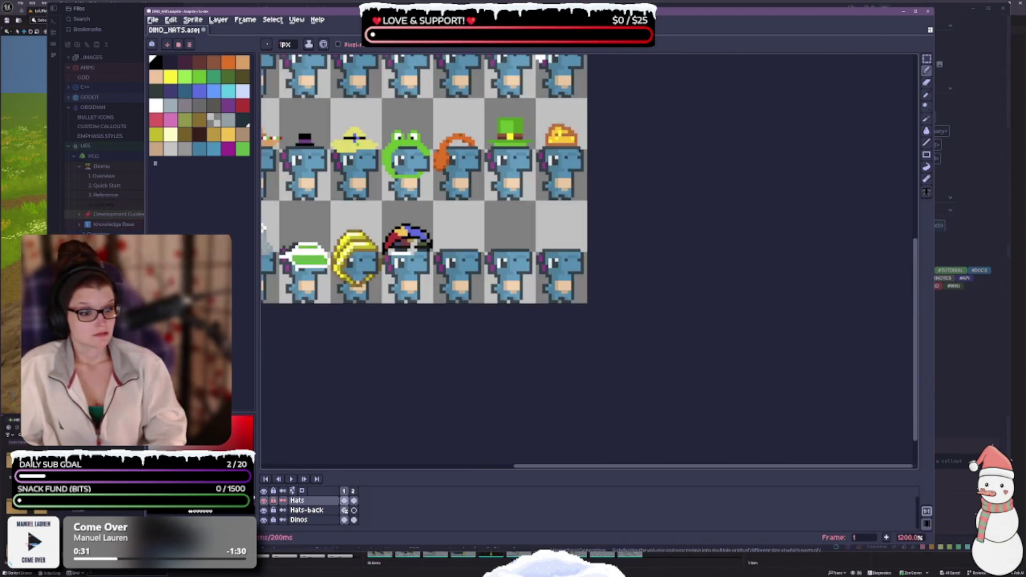
scroll(366, 262, up, 1)
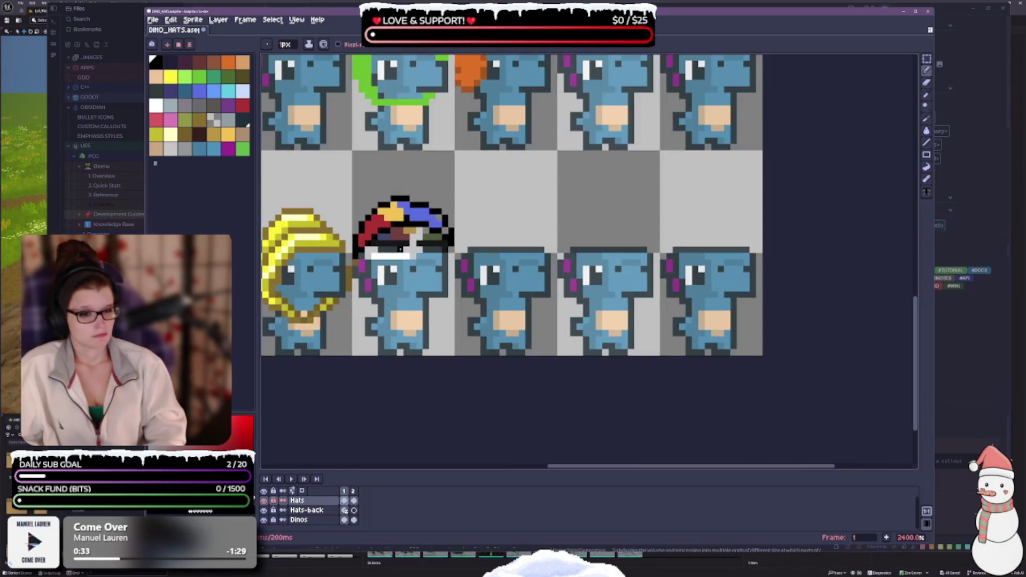
scroll(366, 262, up, 1)
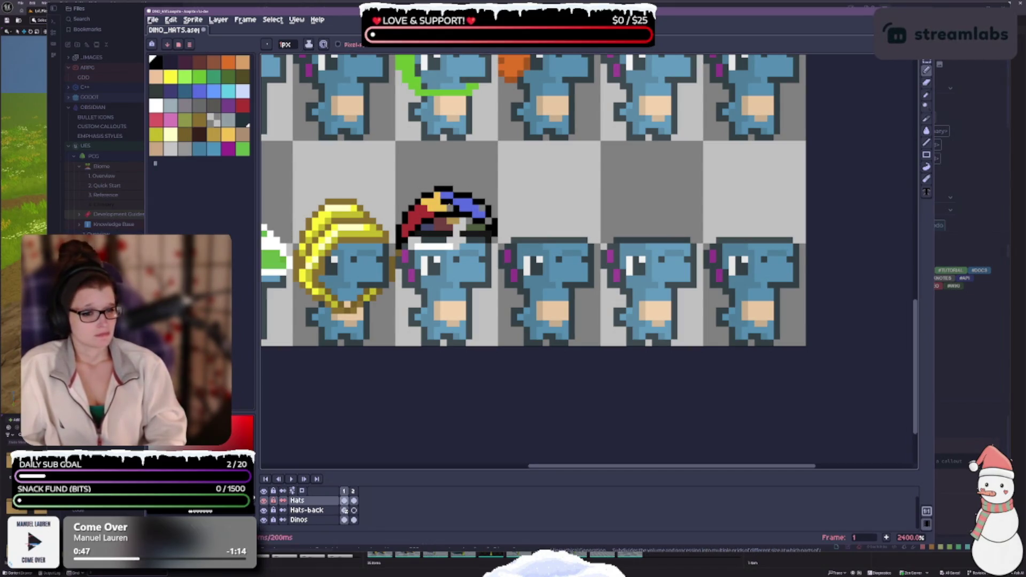
scroll(450, 205, down, 3)
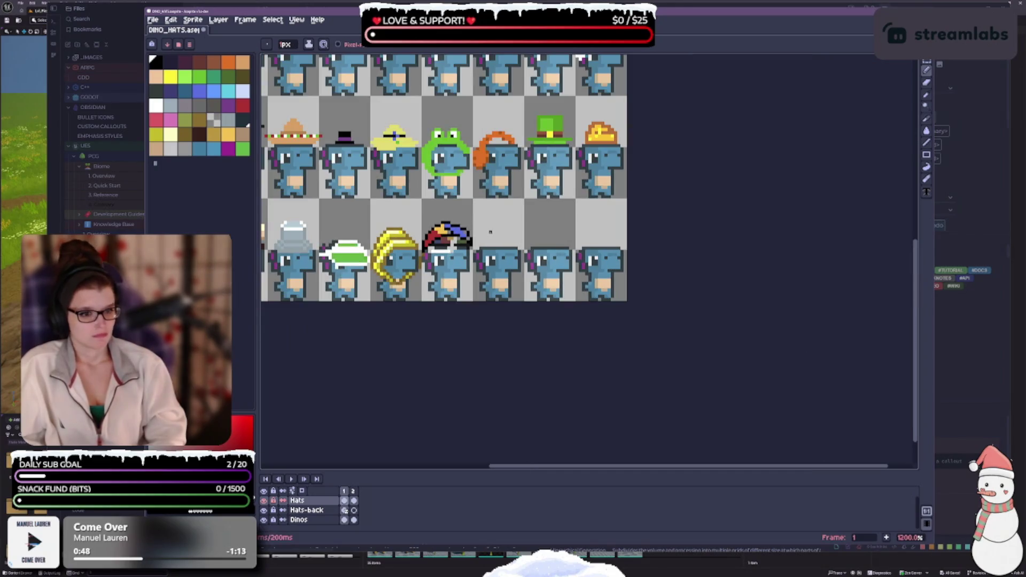
scroll(452, 277, up, 3)
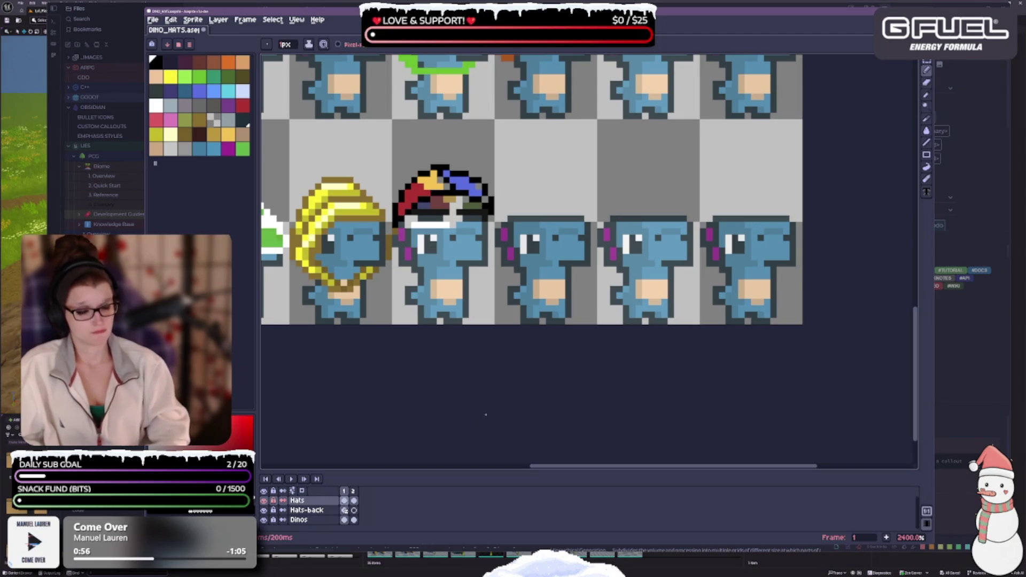
- Undo the three latest pencil strokes around the hat on the fourth-row dino
scroll(478, 270, down, 2)
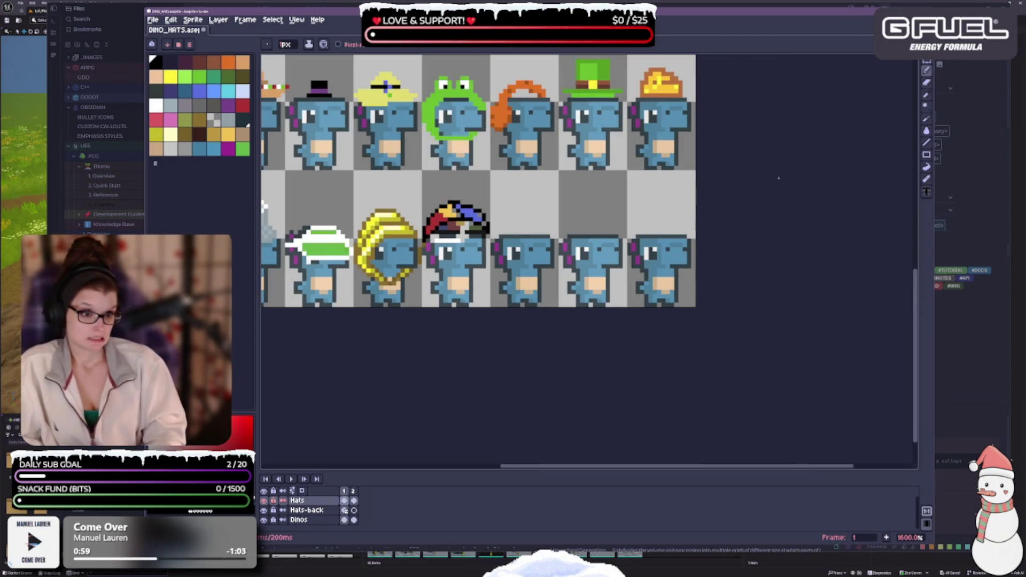
scroll(502, 254, up, 2)
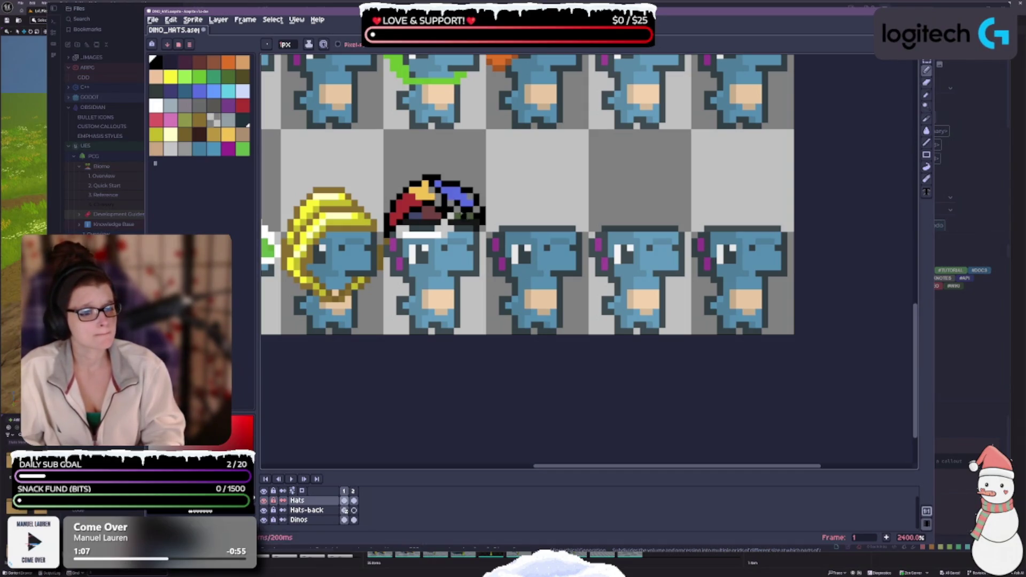
scroll(623, 197, down, 3)
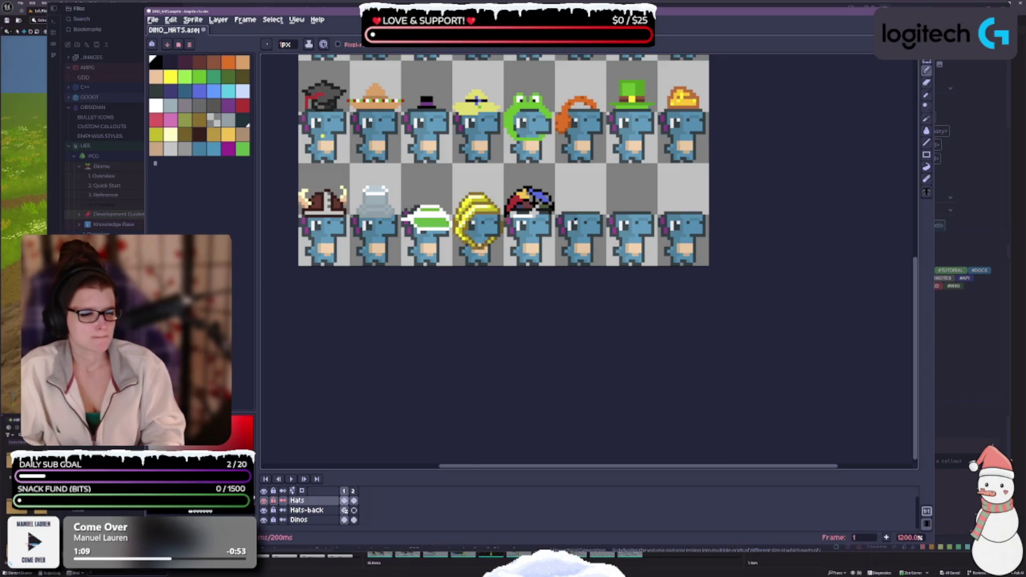
scroll(575, 223, up, 3)
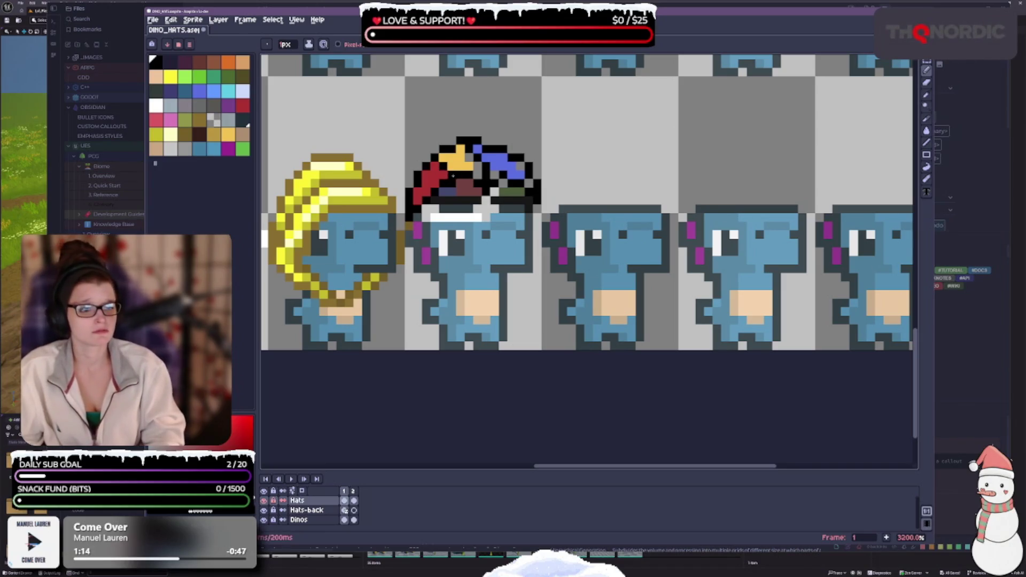
scroll(505, 208, down, 1)
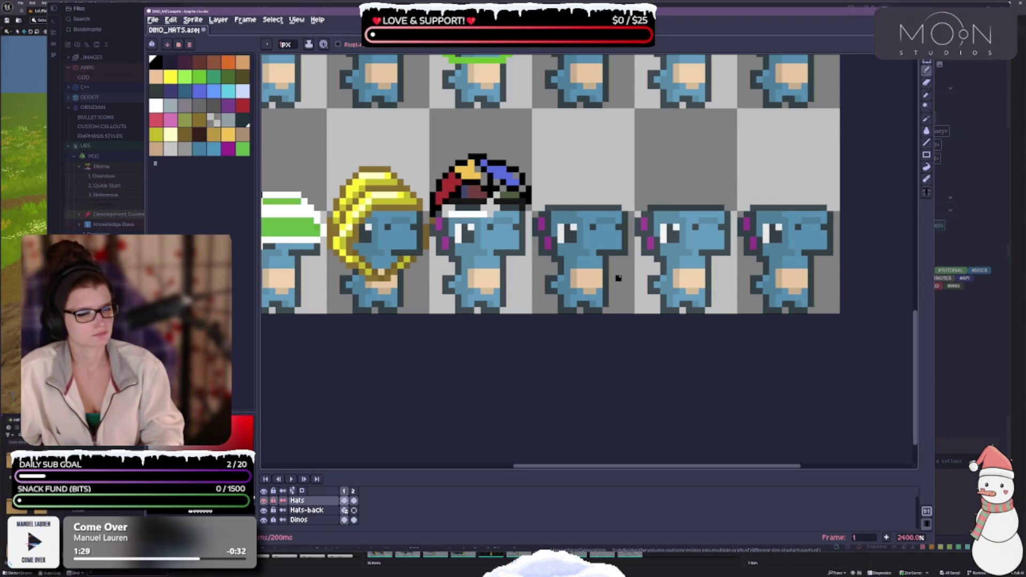
key(ctrl+z)
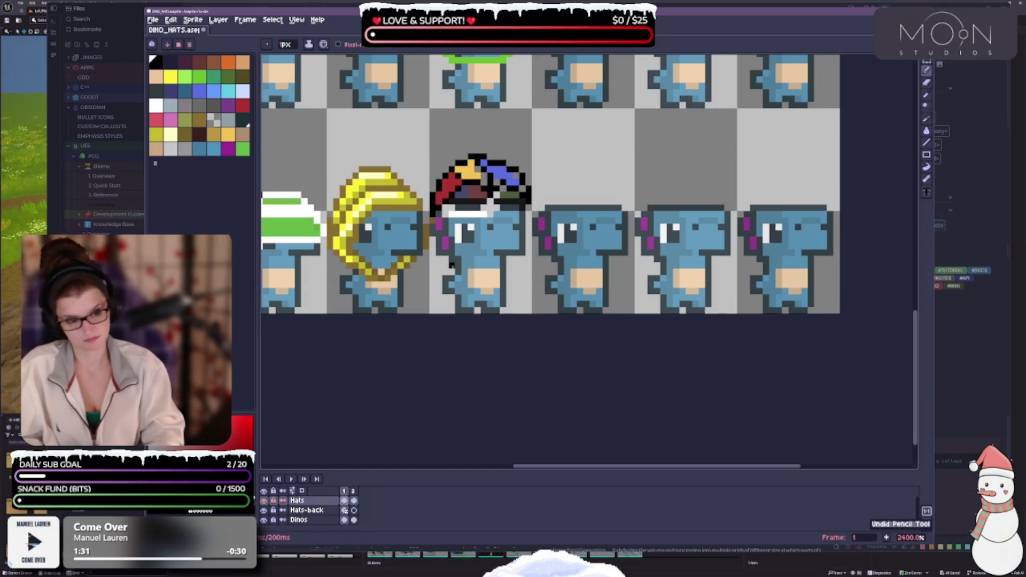
scroll(452, 264, down, 2)
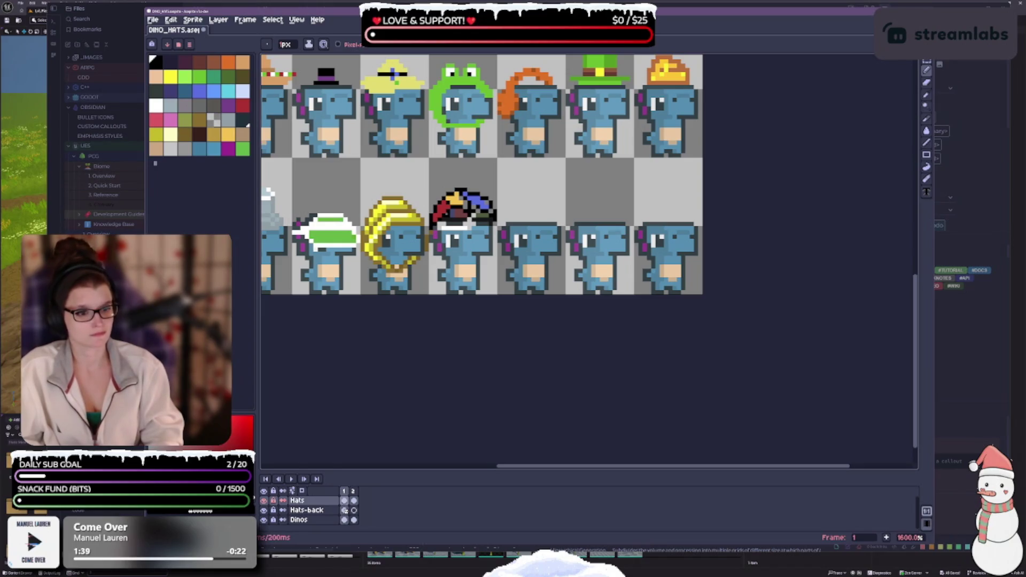
scroll(451, 222, up, 1)
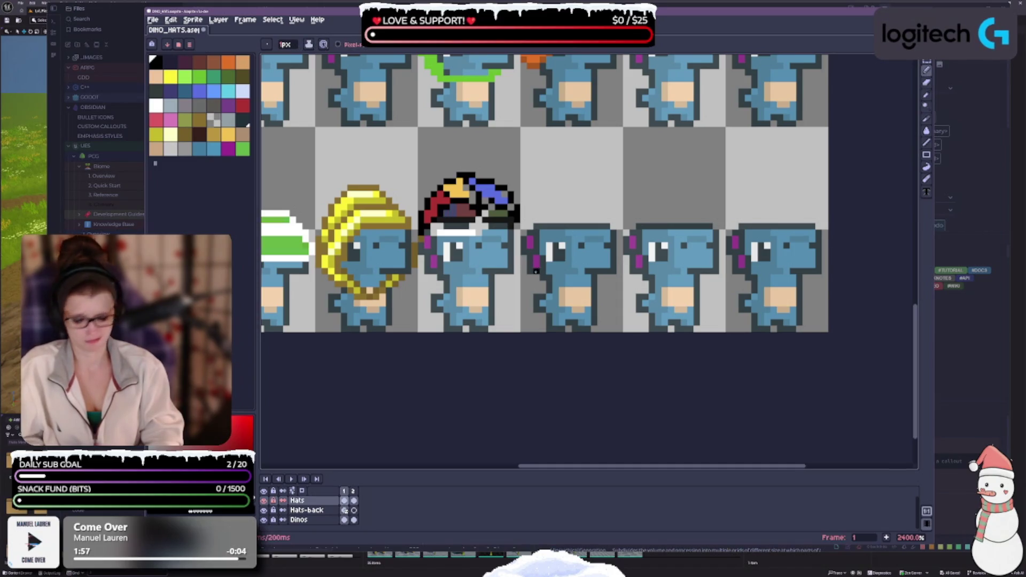
key(ctrl+z)
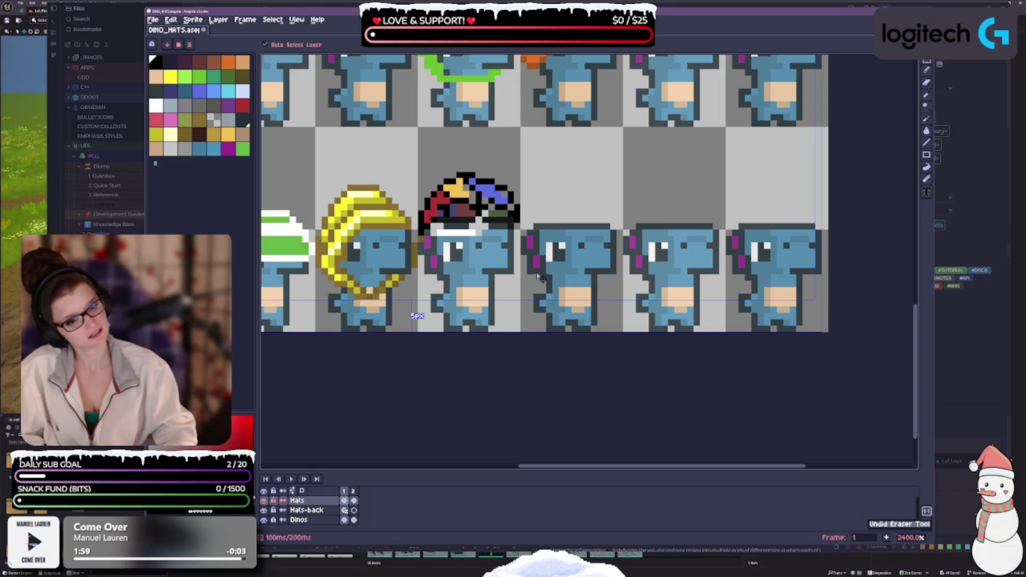
key(ctrl+z)
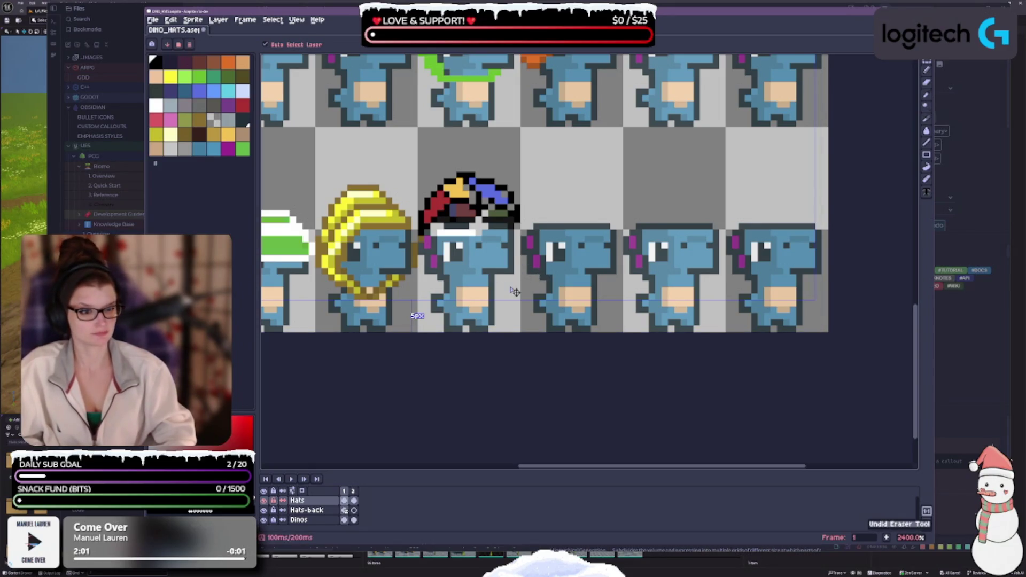
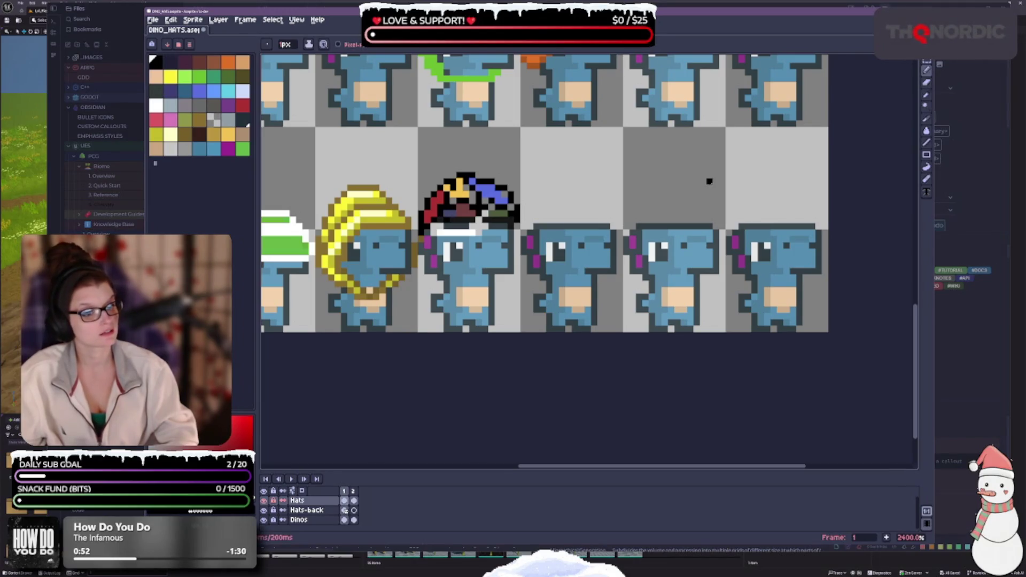
- Undo the last eraser stroke and hide the Hats-back layer
key(ctrl)
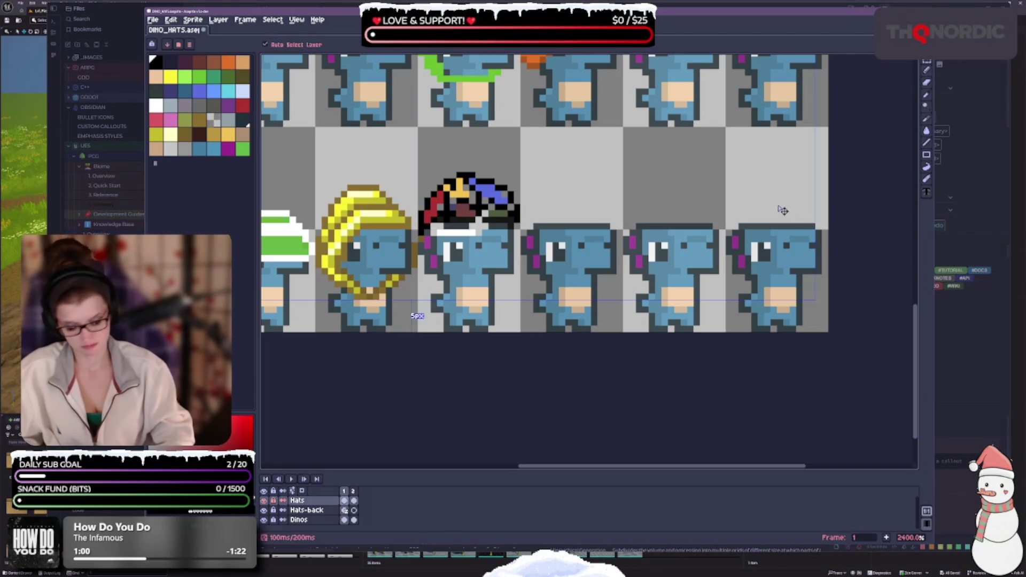
key(ctrl+z)
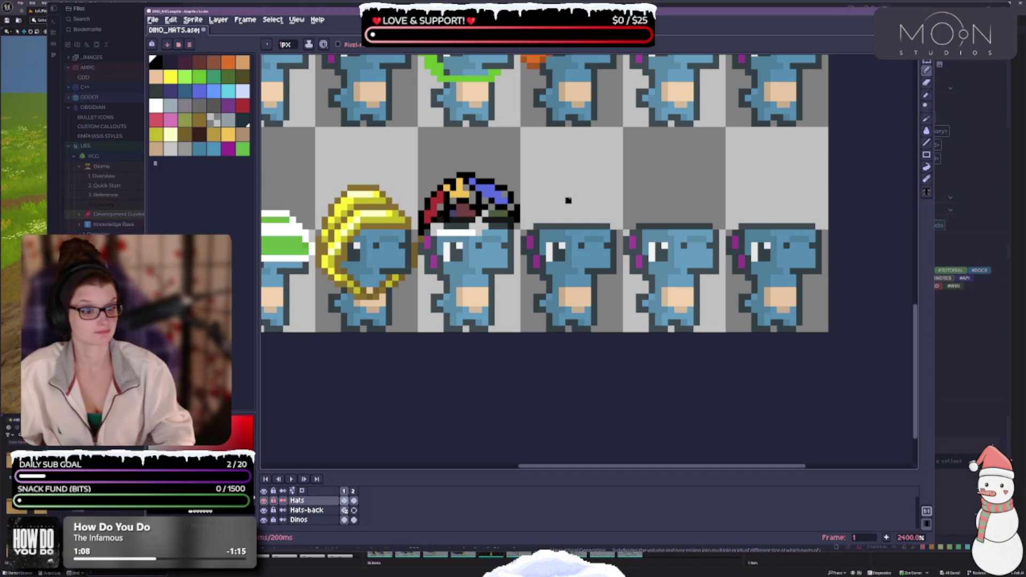
click(265, 510)
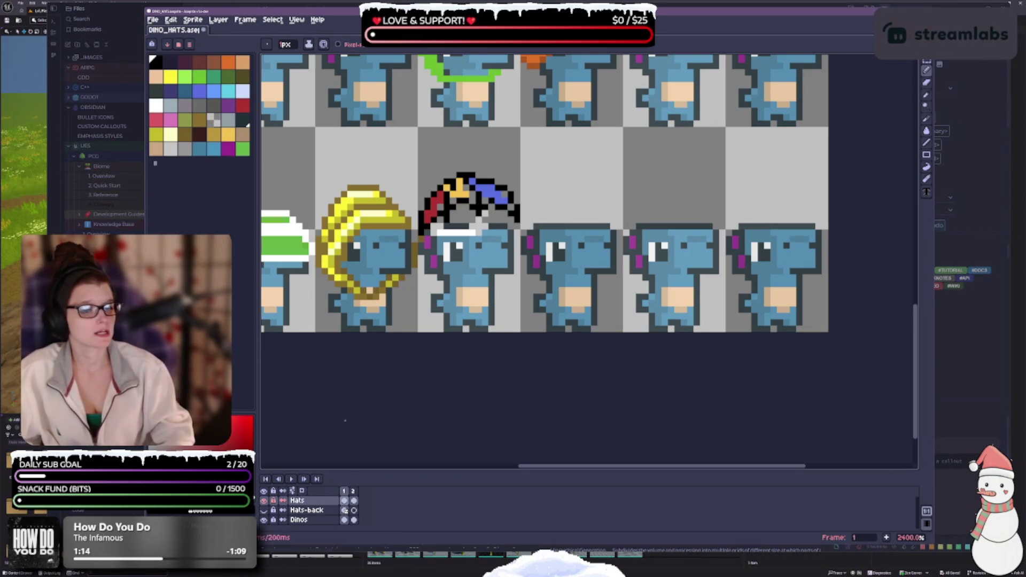
scroll(460, 214, up, 1)
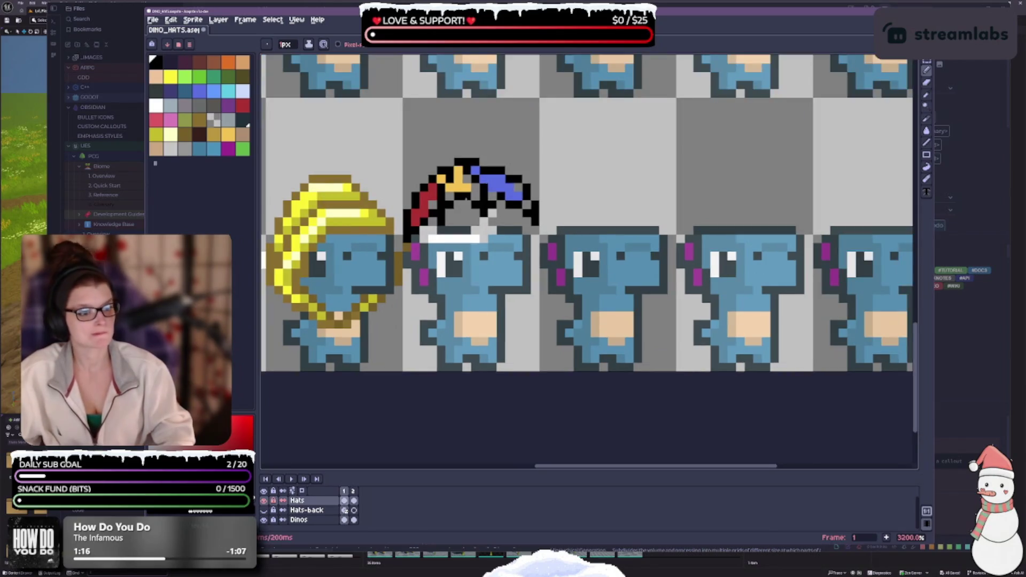
- Touch up the jester hat with yellow-orange, red and blue pixels, sampling red from the hat
alt+click(461, 181)
click(483, 197)
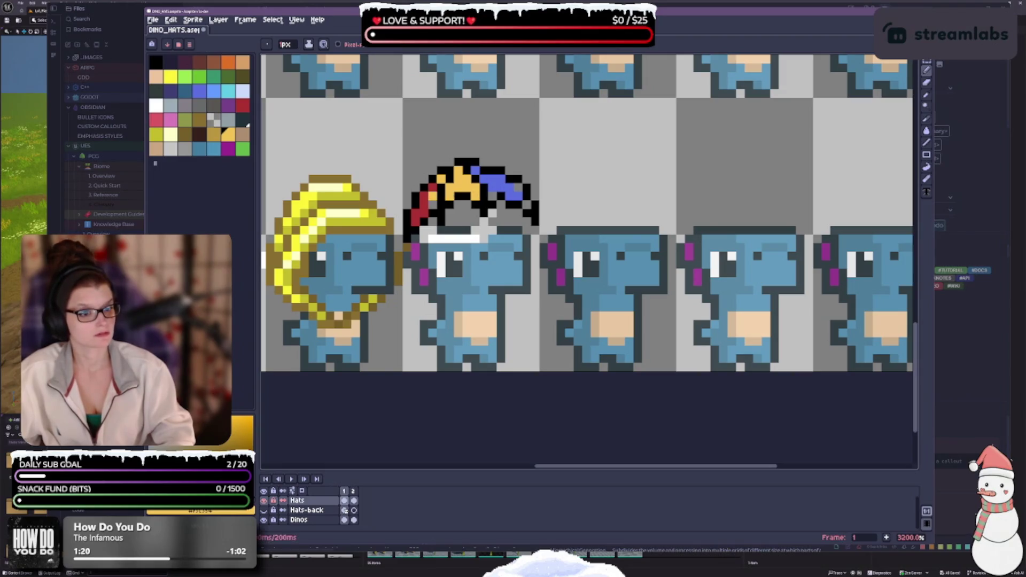
alt+click(432, 202)
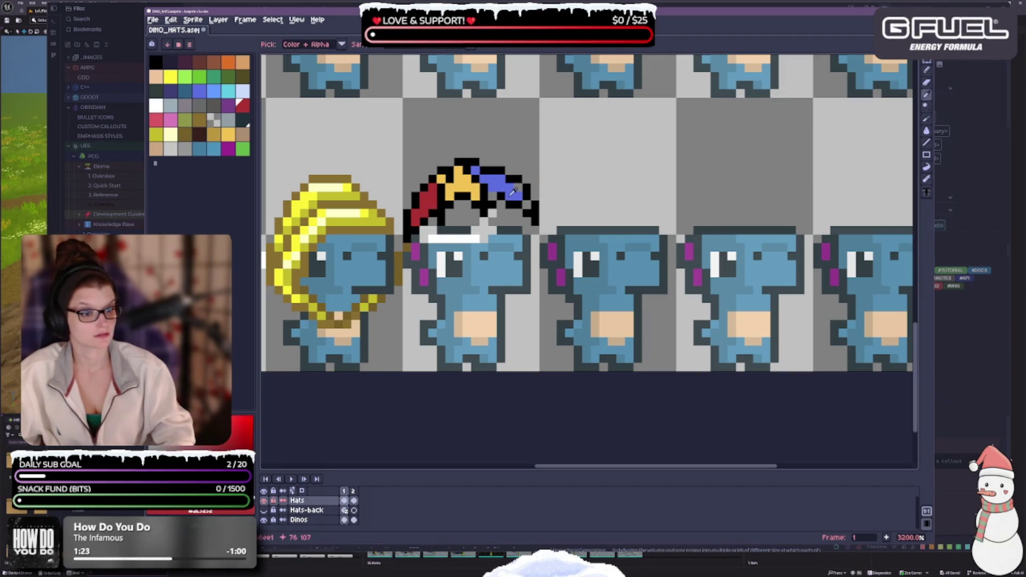
alt+click(508, 190)
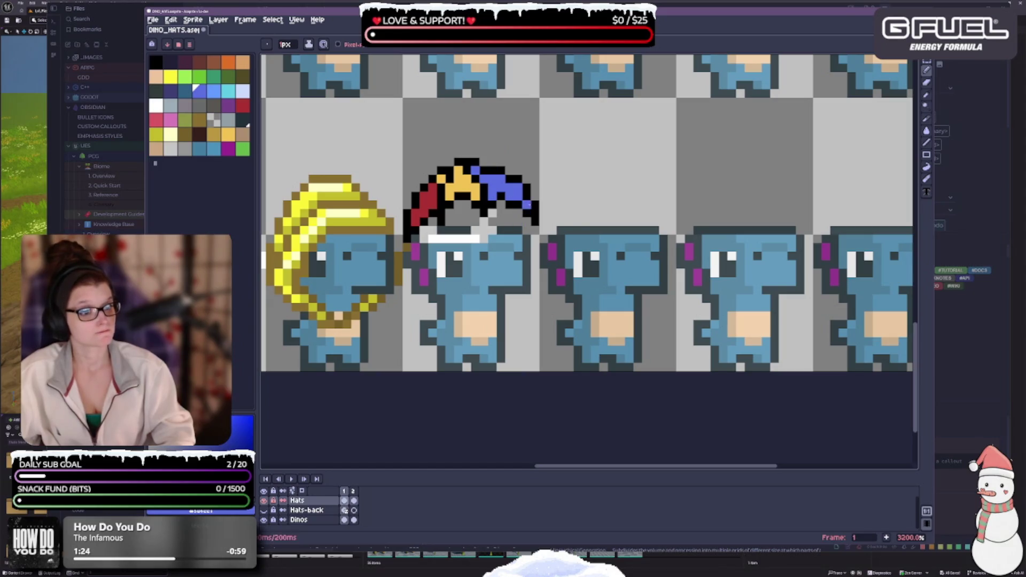
scroll(484, 239, down, 1)
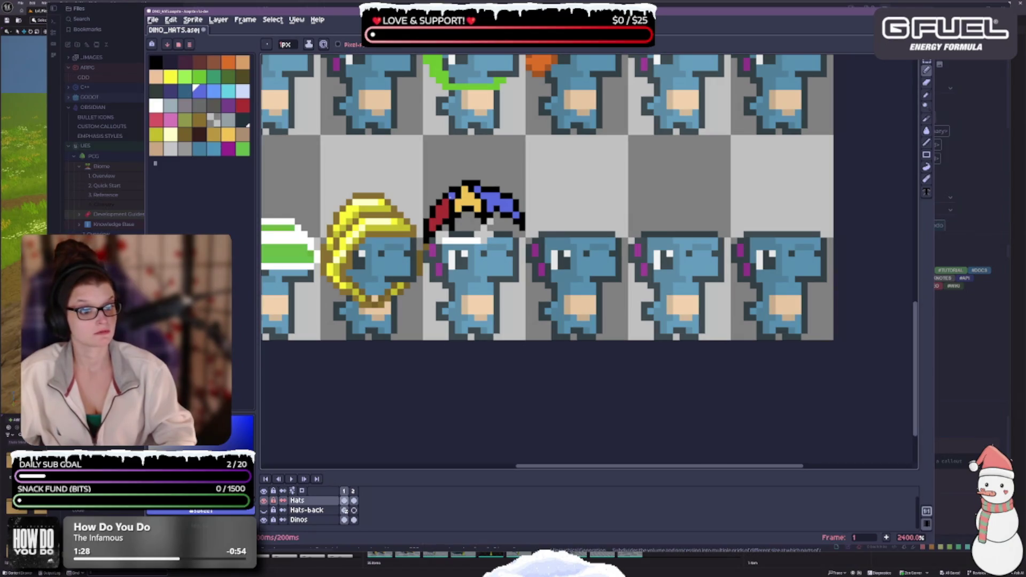
key(i)
click(449, 202)
key(b)
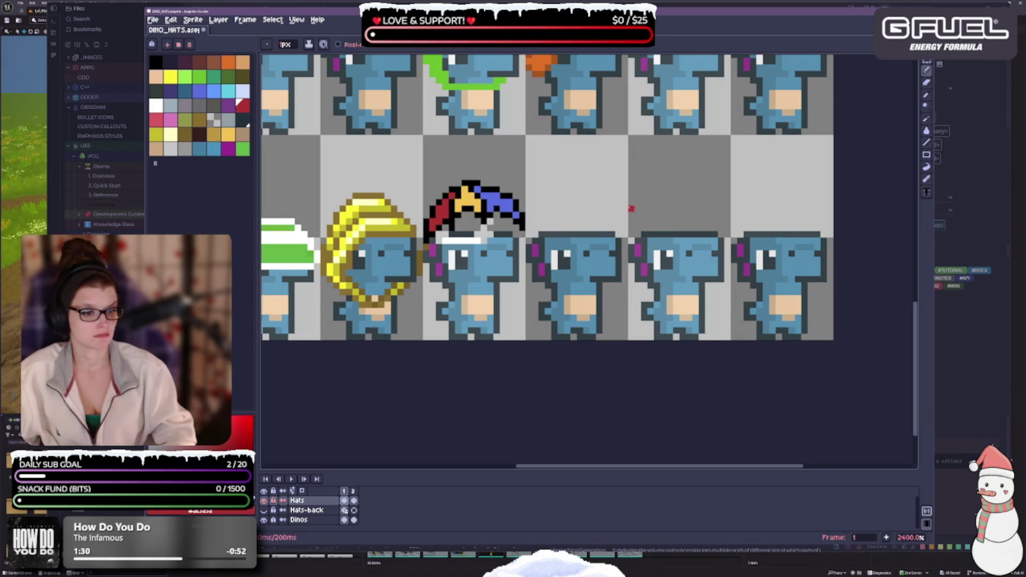
scroll(560, 260, down, 1)
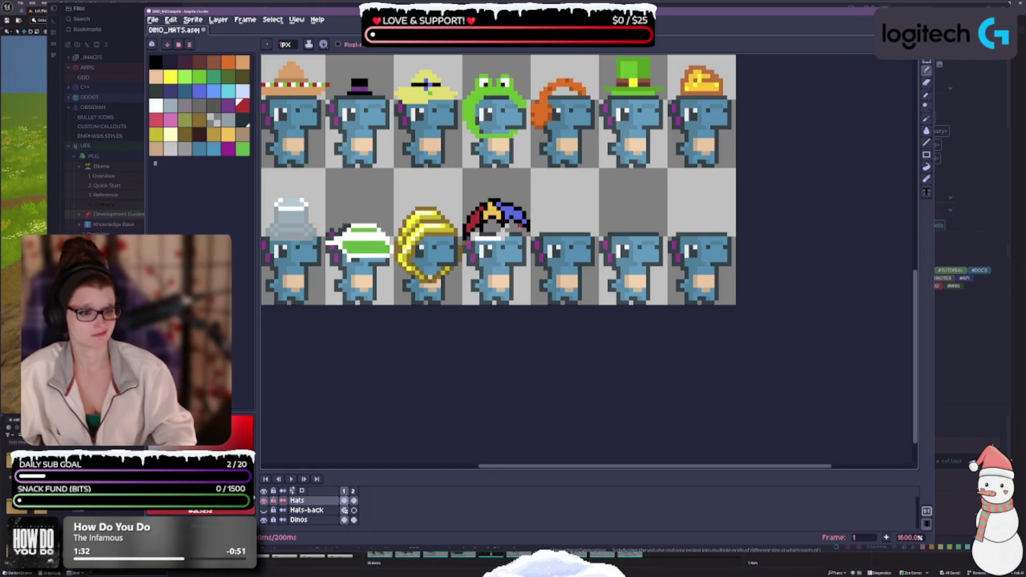
- Fix jester hat pixels in red, black, gold and yellow, after sampling the hat's colour
scroll(468, 234, down, 1)
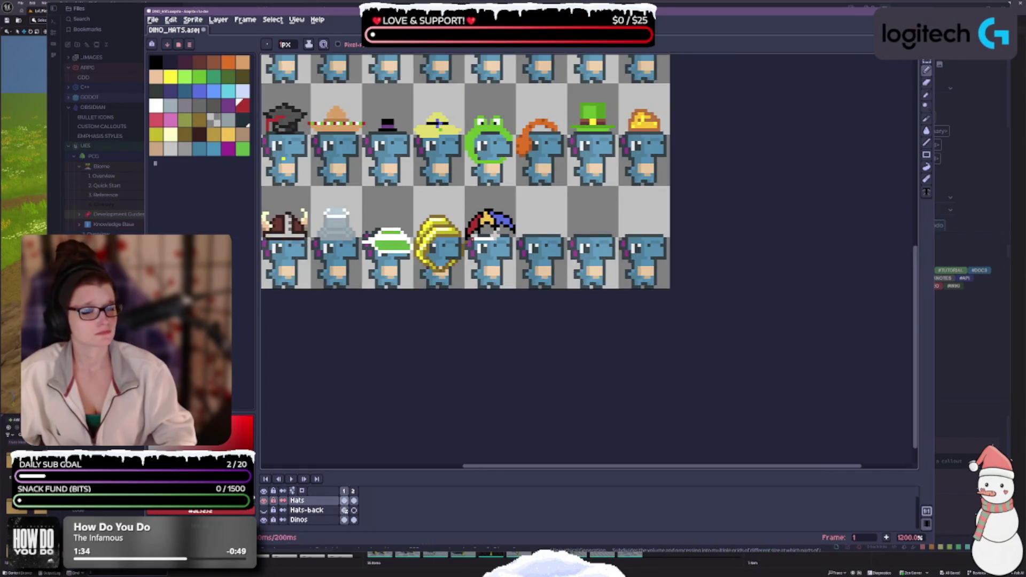
scroll(468, 234, up, 2)
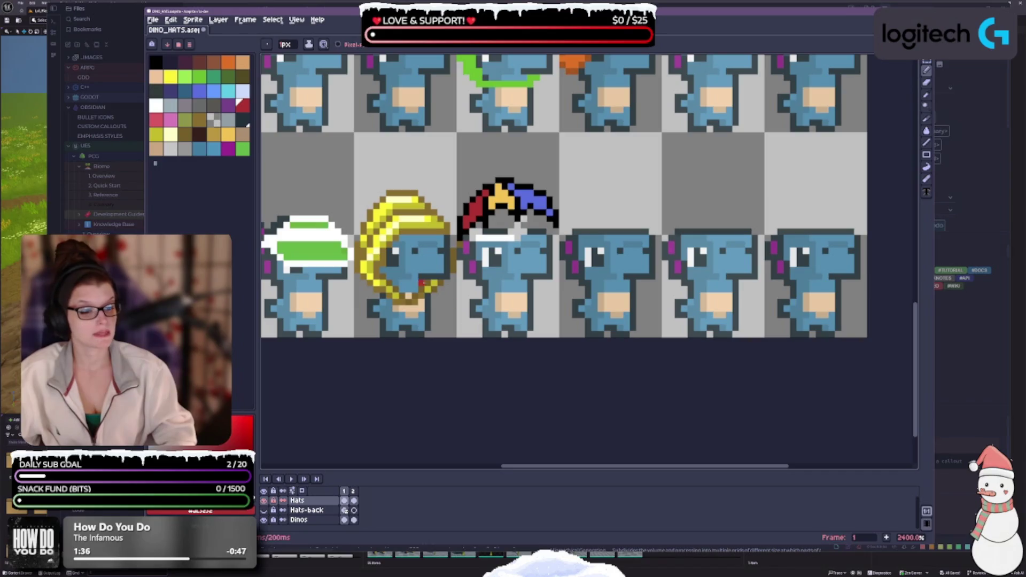
key(i)
click(467, 217)
key(b)
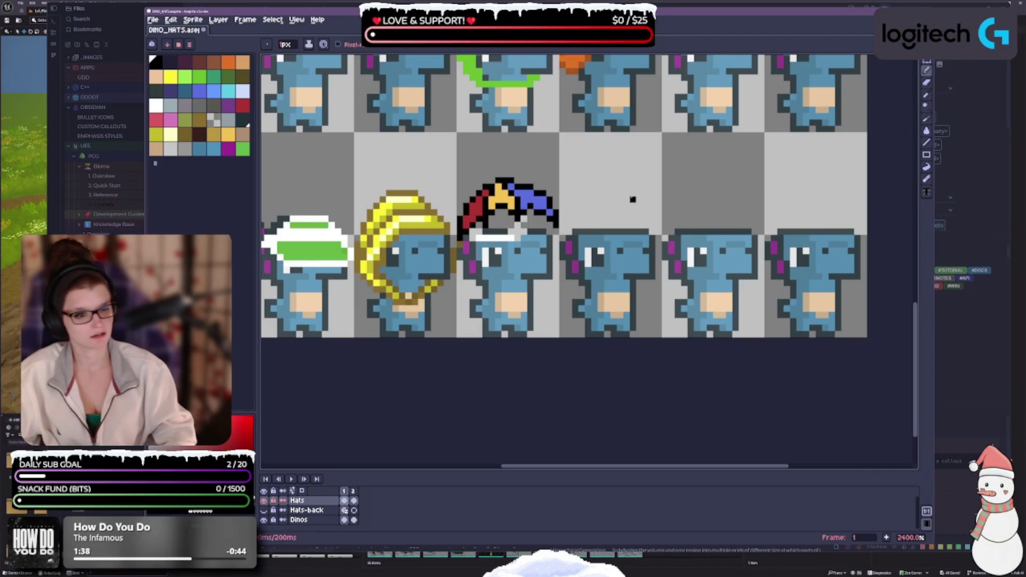
scroll(553, 188, down, 1)
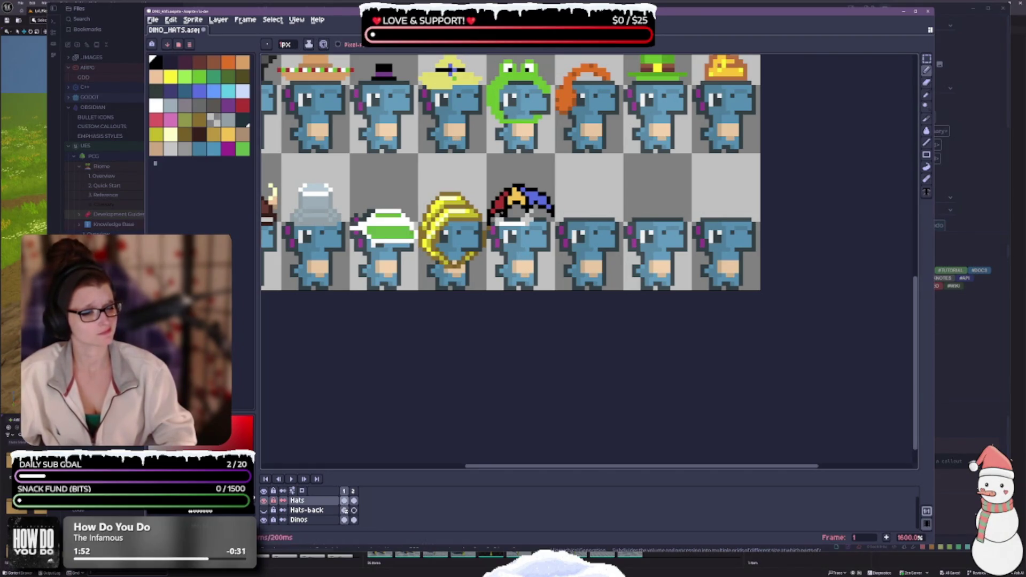
click(242, 105)
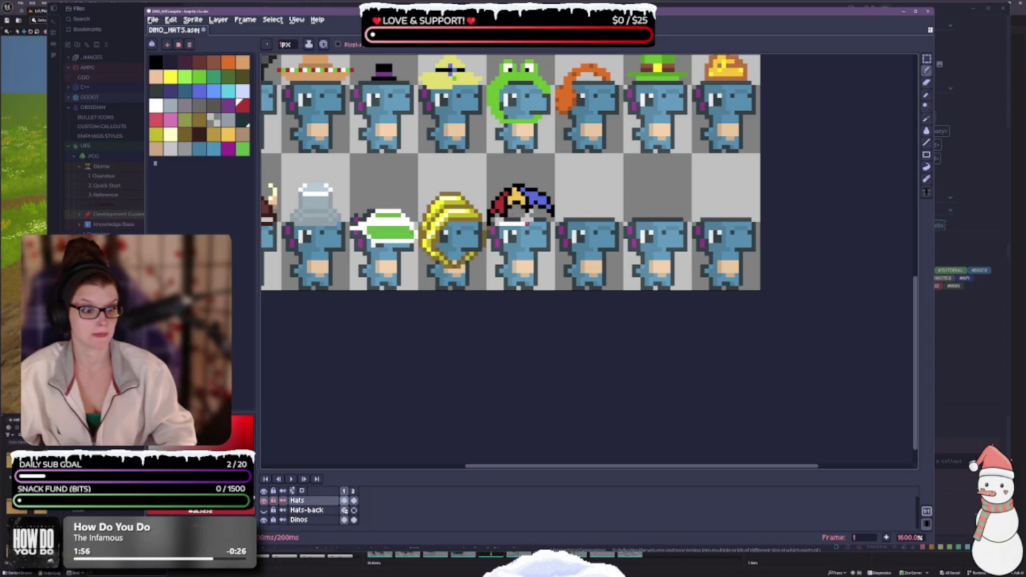
alt+click(510, 209)
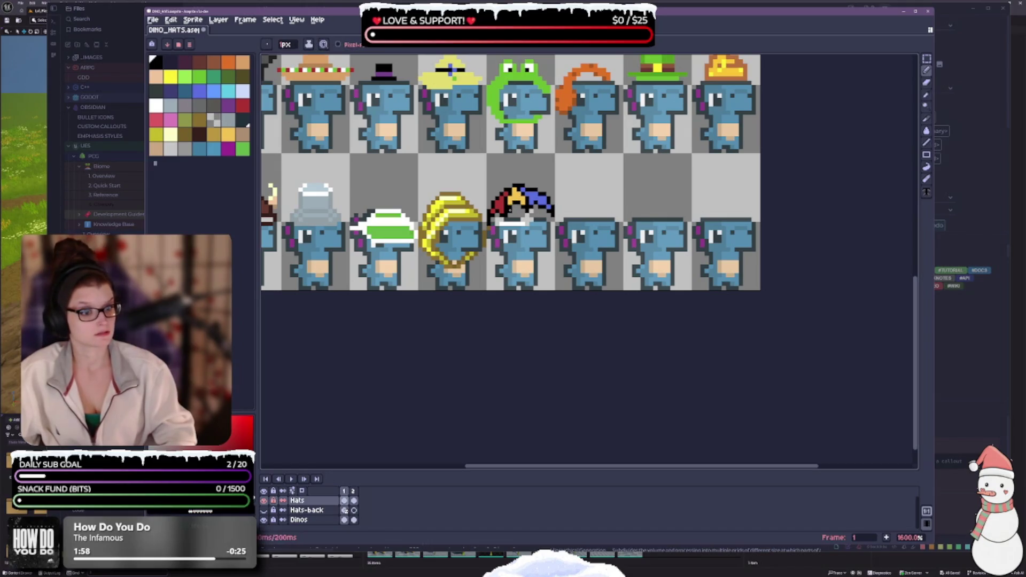
alt+click(517, 196)
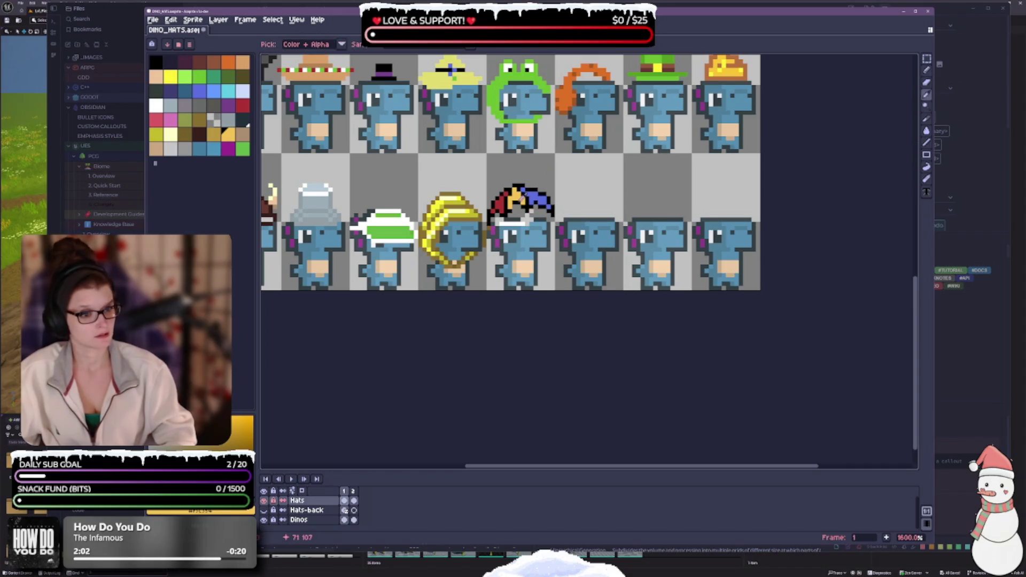
alt+click(519, 201)
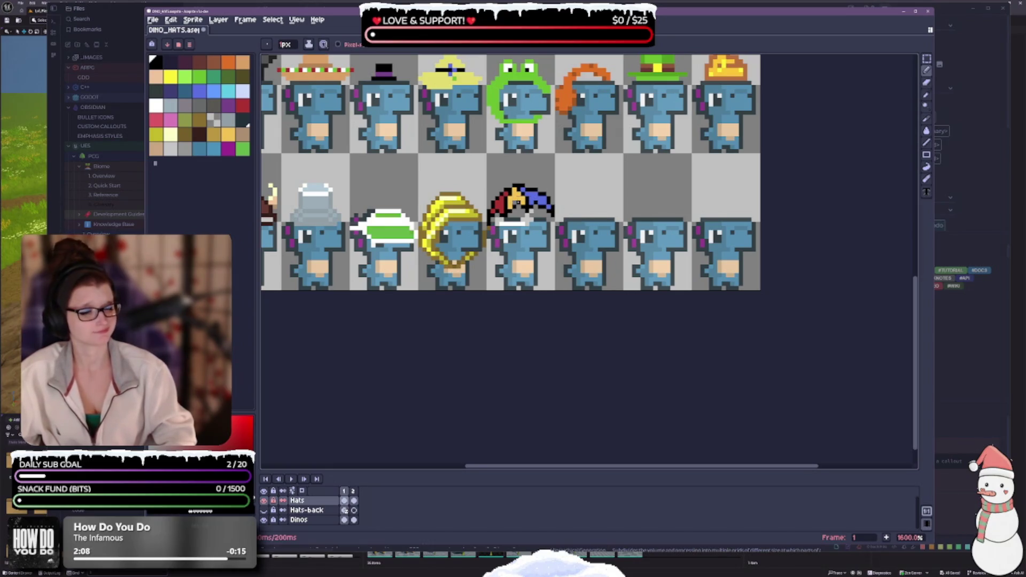
alt+click(517, 198)
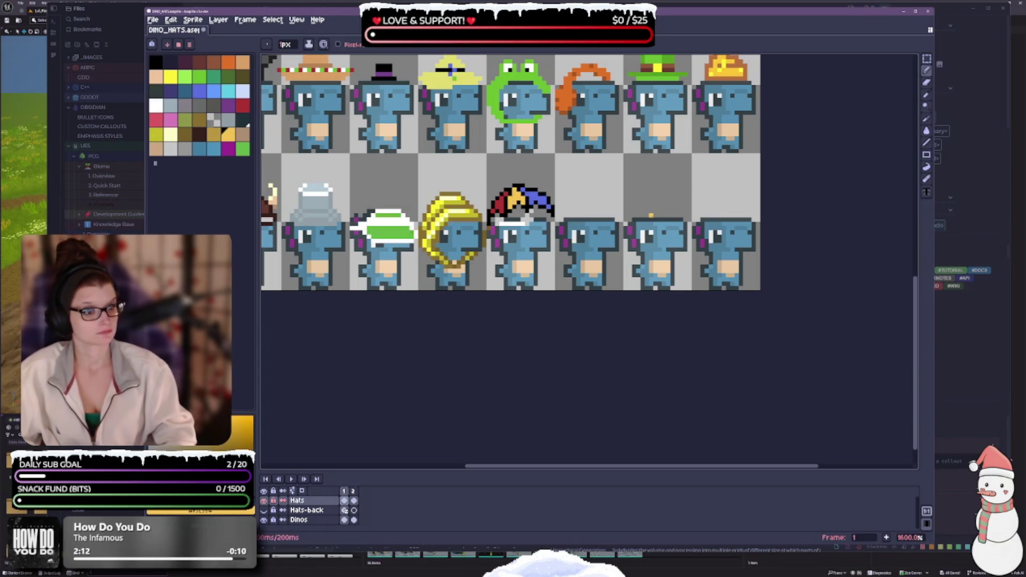
scroll(656, 212, down, 1)
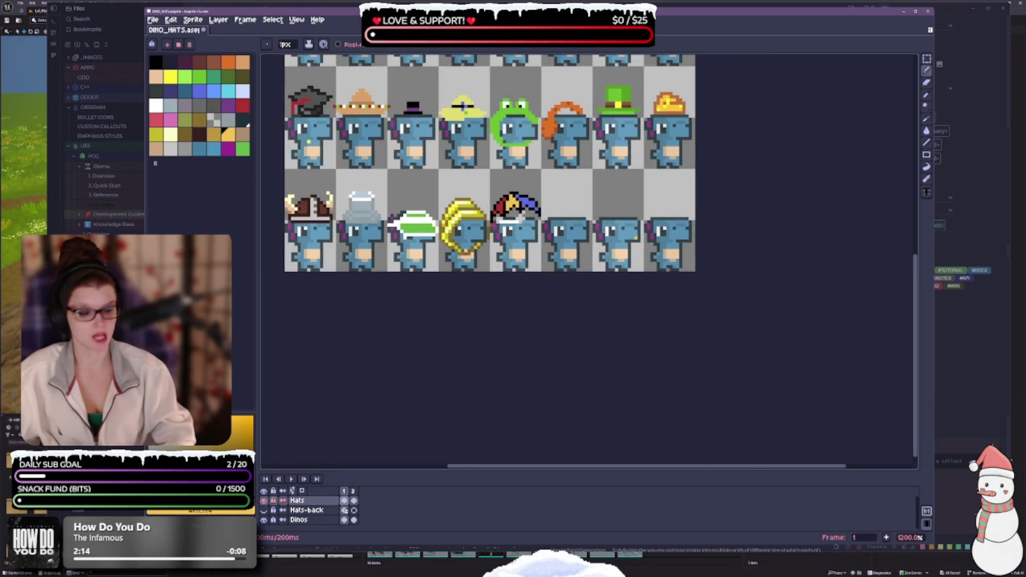
- Save the DINO_HATS sheet and zoom around to inspect the jester hat
key(ctrl+s)
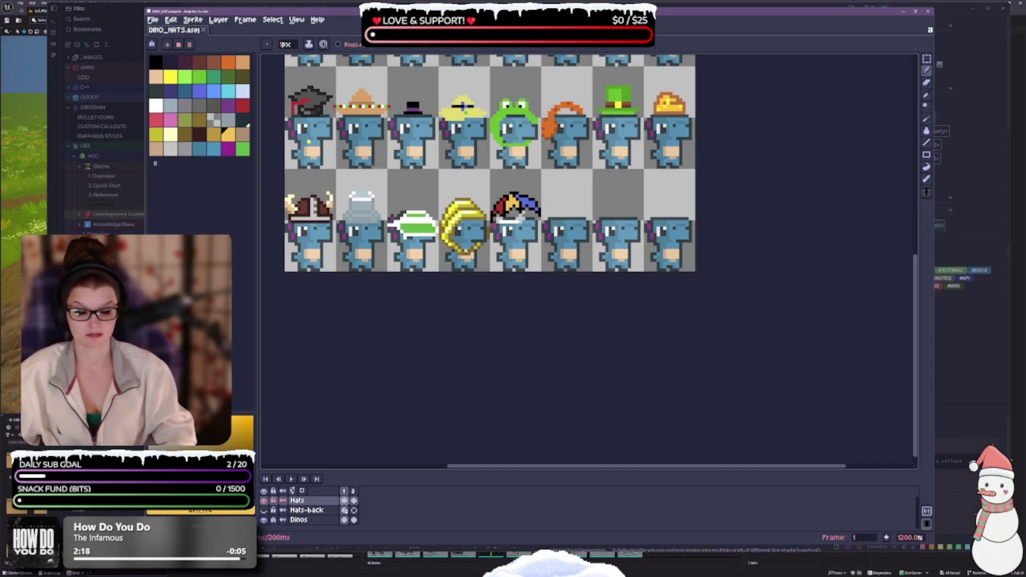
key(i)
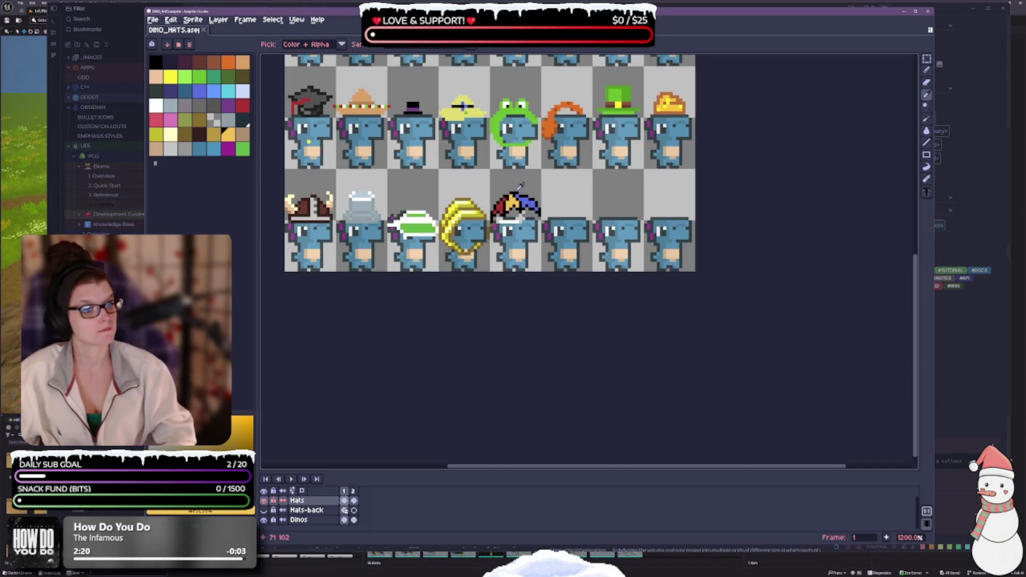
key(b)
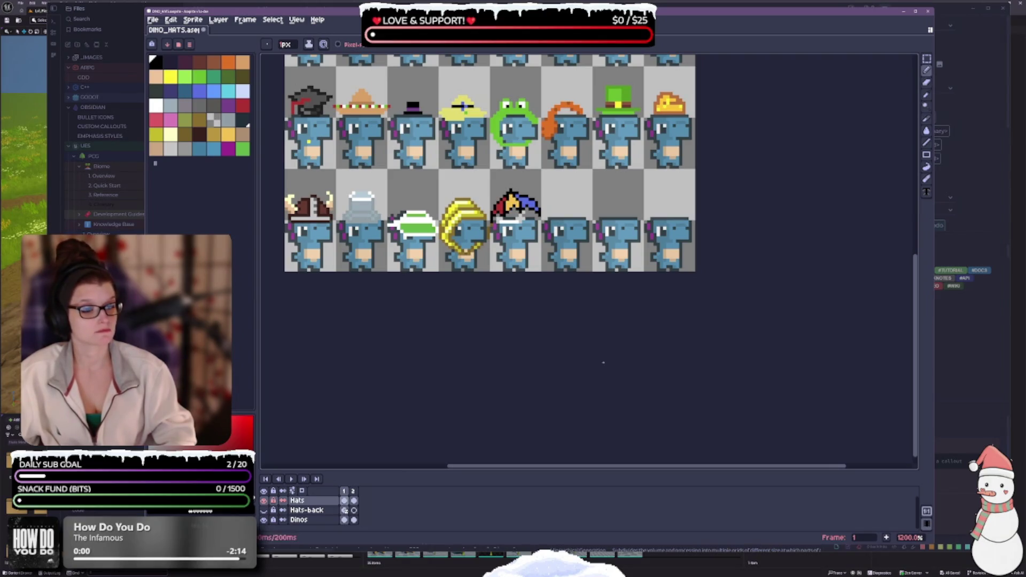
scroll(540, 275, down, 2)
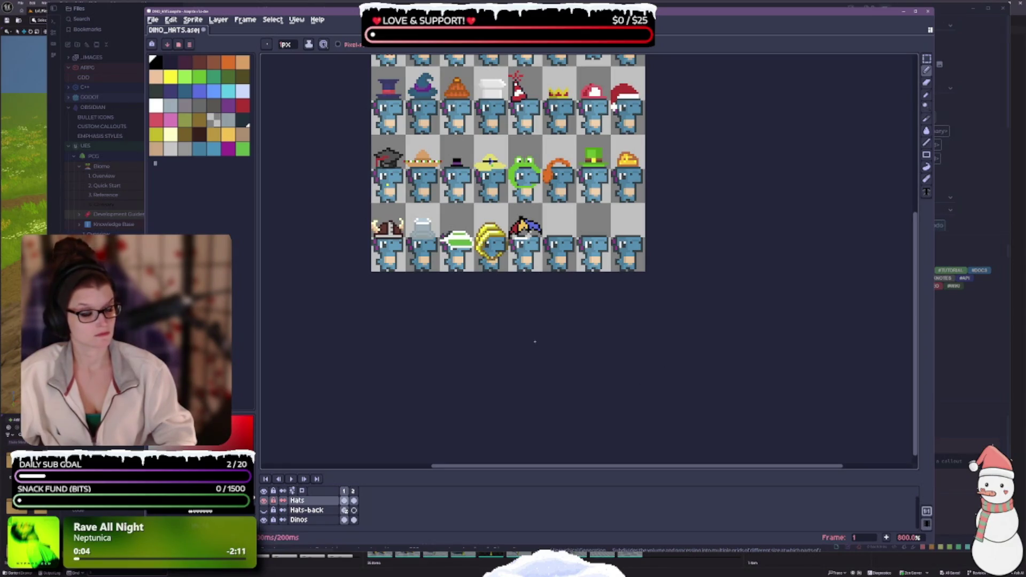
scroll(503, 216, up, 2)
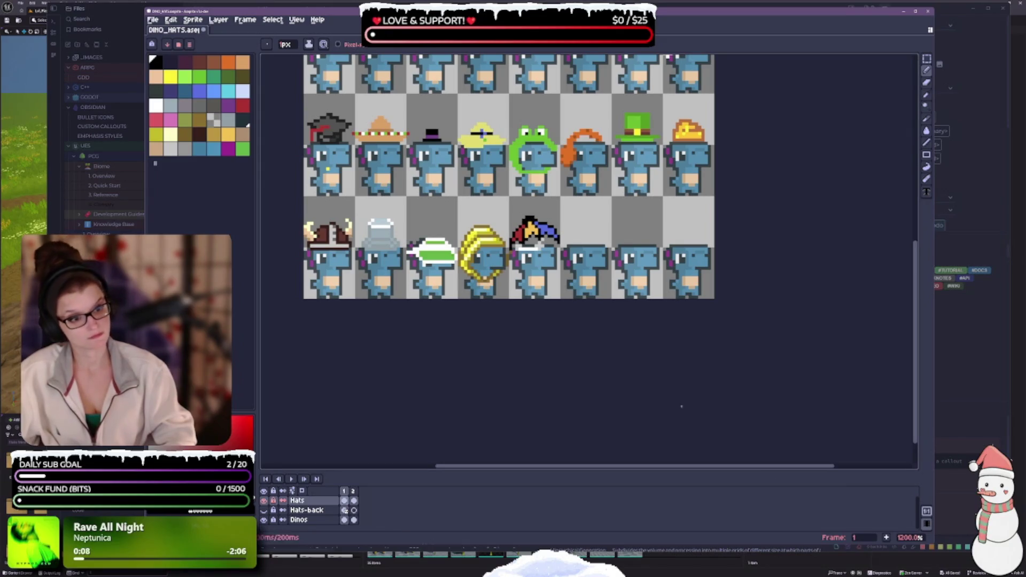
scroll(535, 307, down, 3)
scroll(535, 307, up, 1)
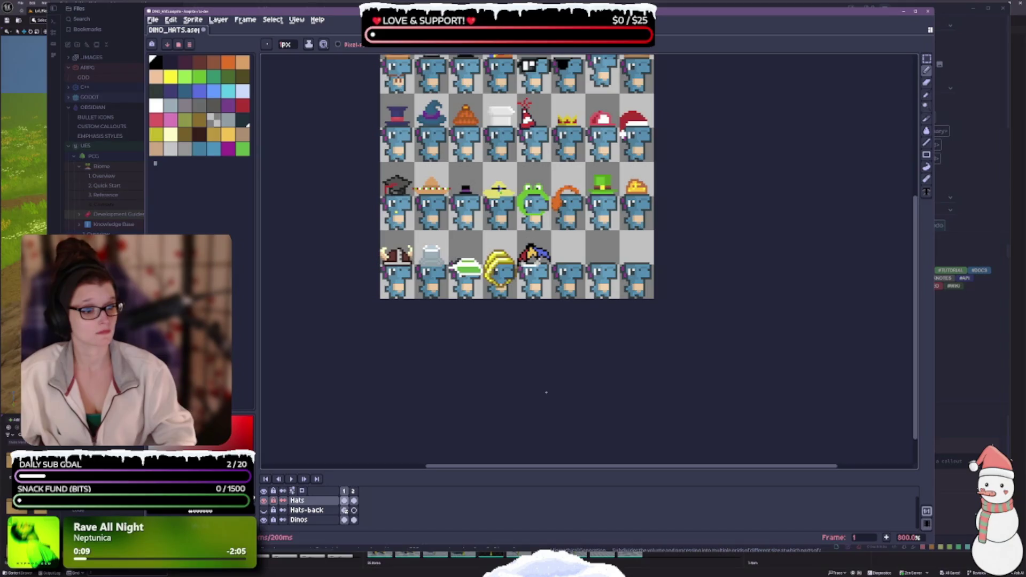
scroll(555, 347, up, 2)
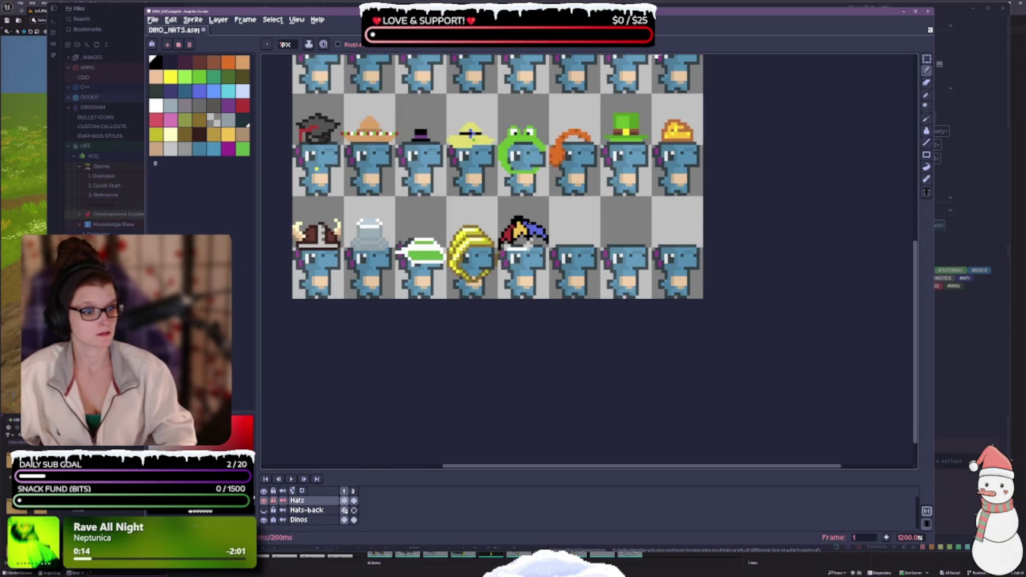
scroll(654, 203, down, 2)
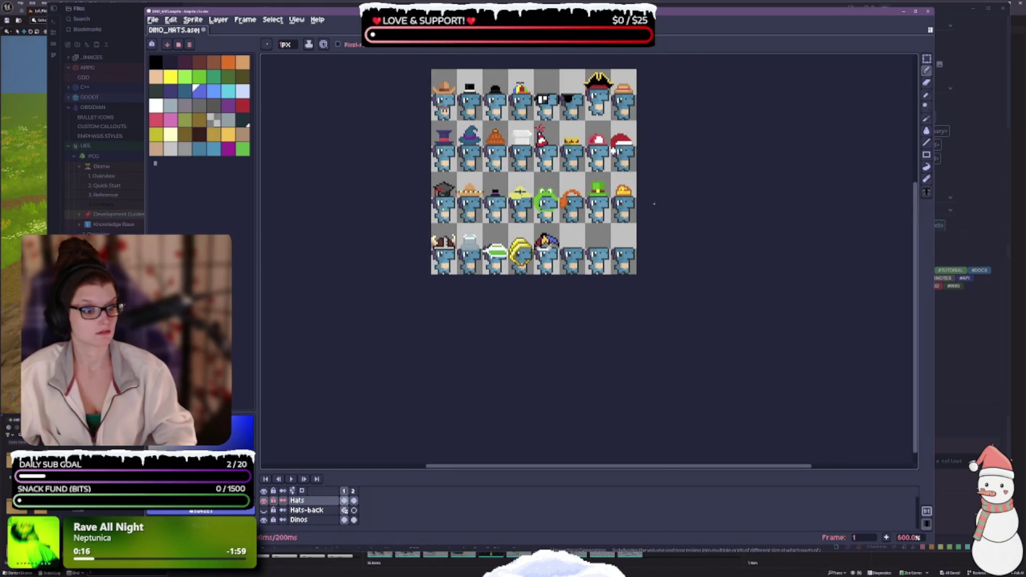
scroll(516, 250, up, 2)
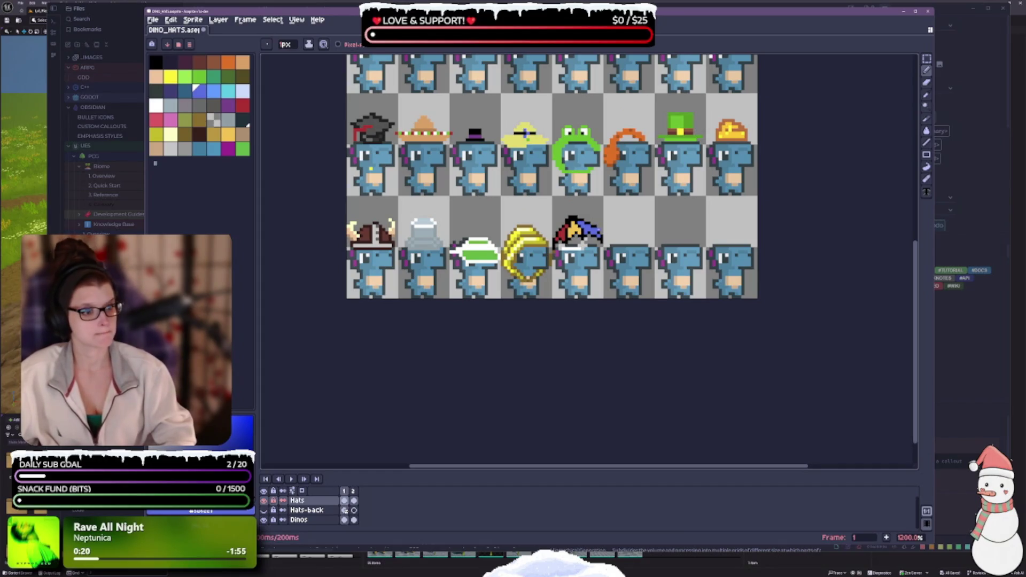
- Undo and restore the last pencil stroke, then save the DINO_HATS sheet again
key(i)
click(603, 229)
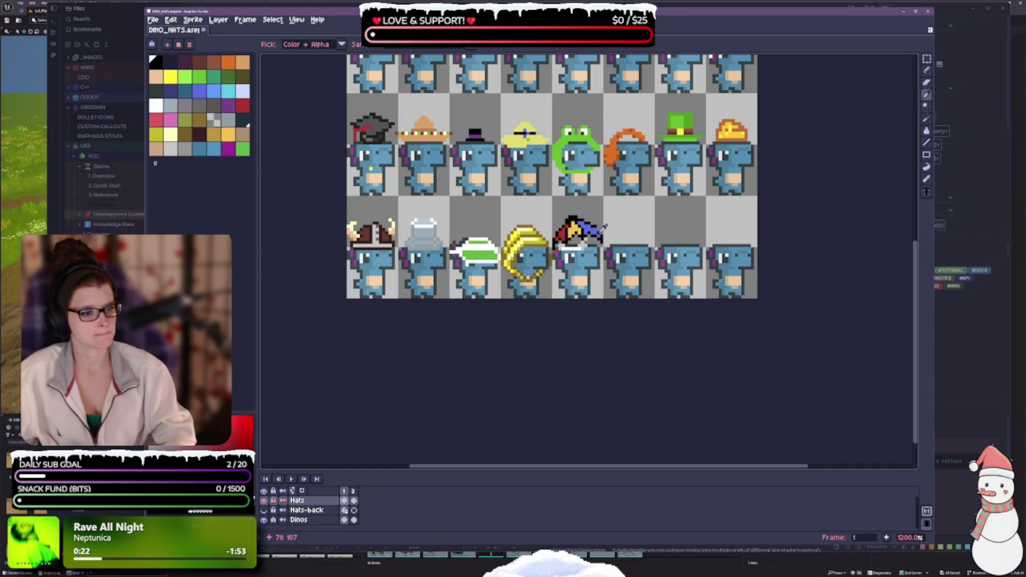
key(b)
scroll(665, 235, down, 2)
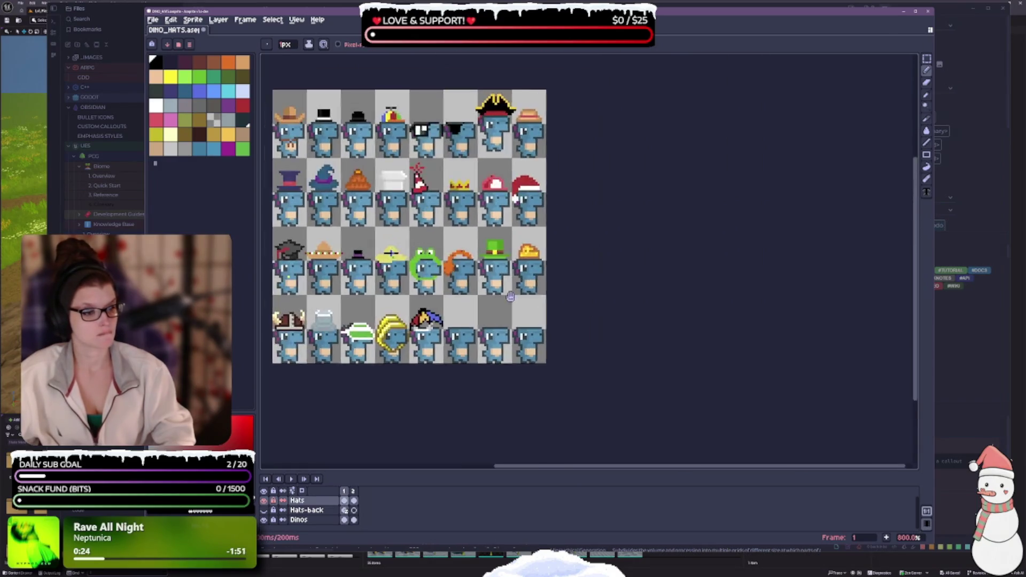
scroll(464, 200, up, 2)
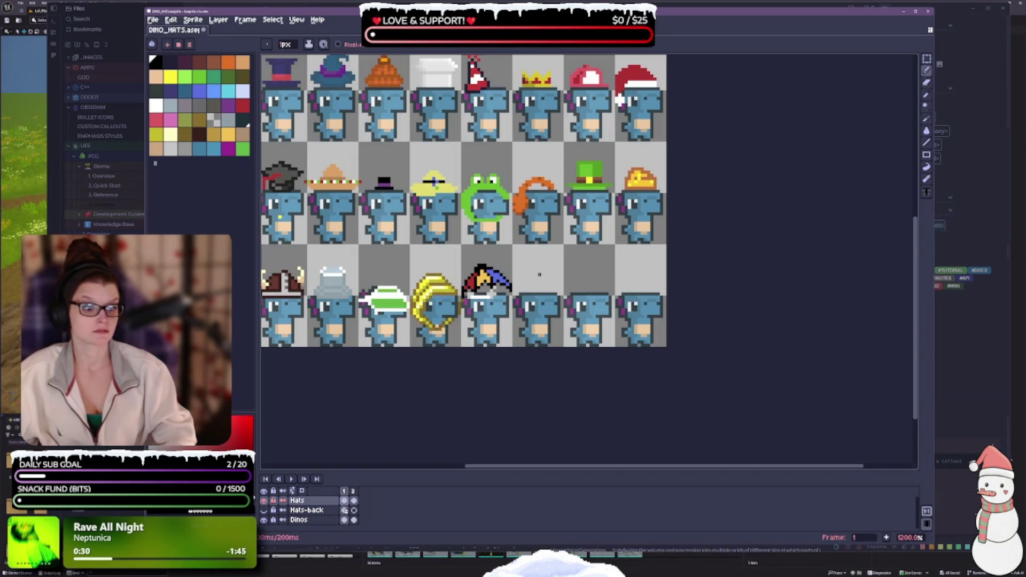
scroll(437, 252, down, 2)
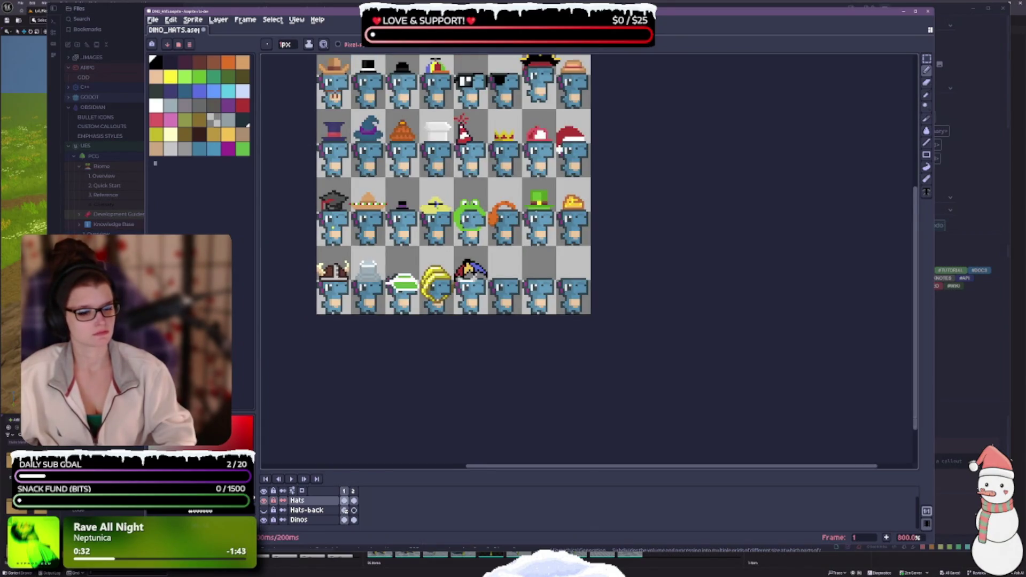
key(ctrl+z)
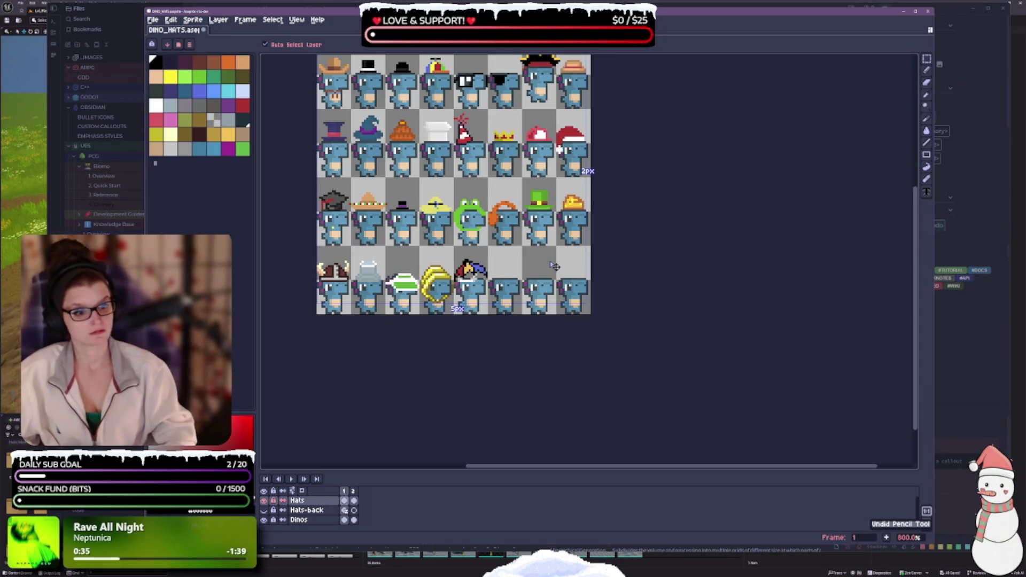
key(ctrl+y)
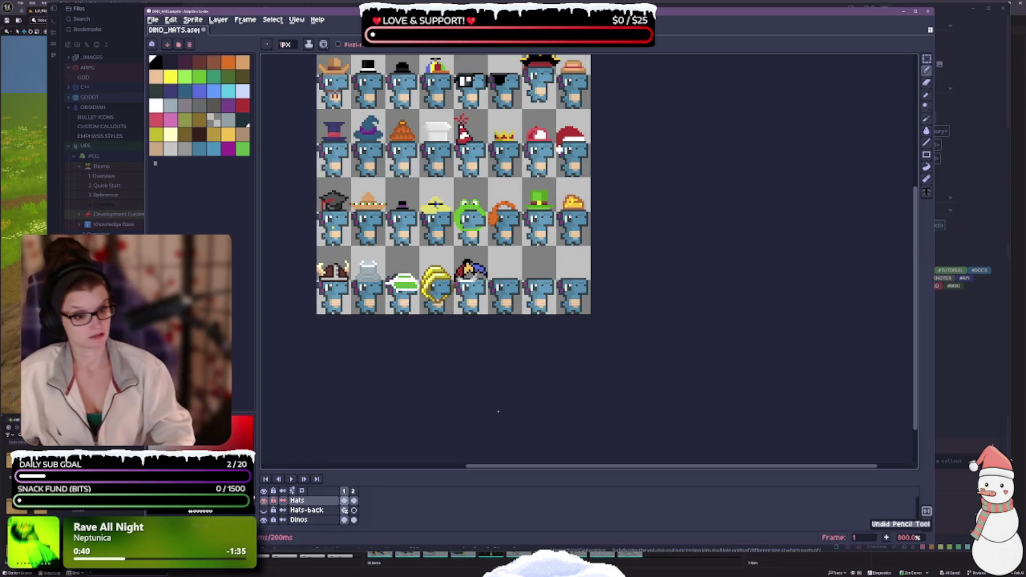
key(ctrl+y)
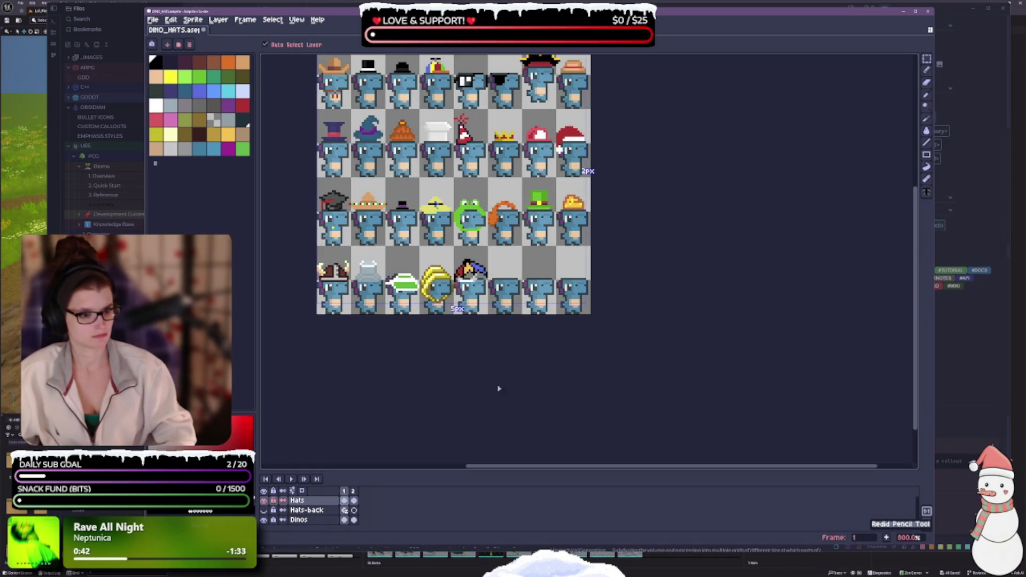
key(ctrl+s)
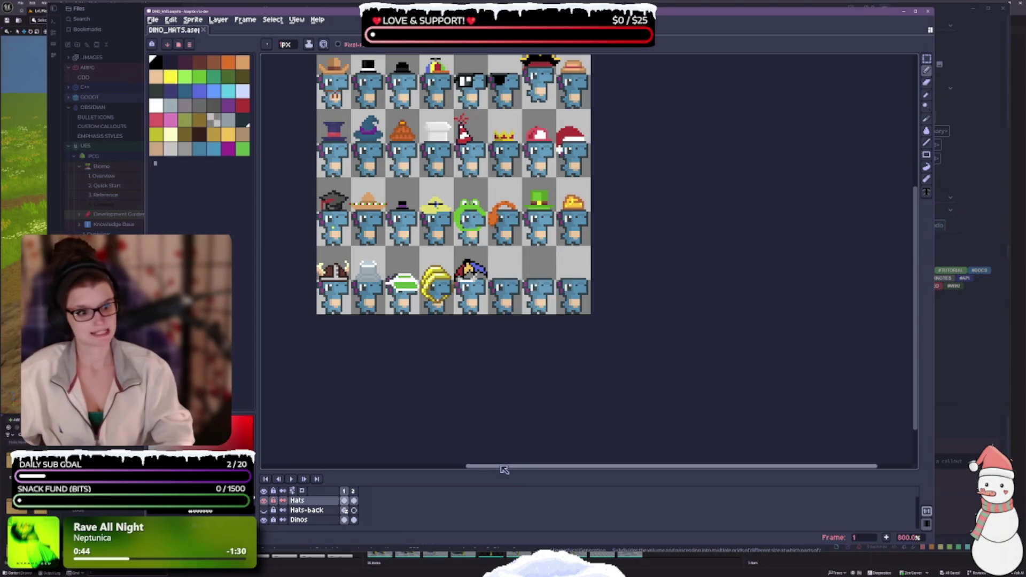
- Make Hats-back the active layer and pick a colour from the jester hat
scroll(492, 380, up, 3)
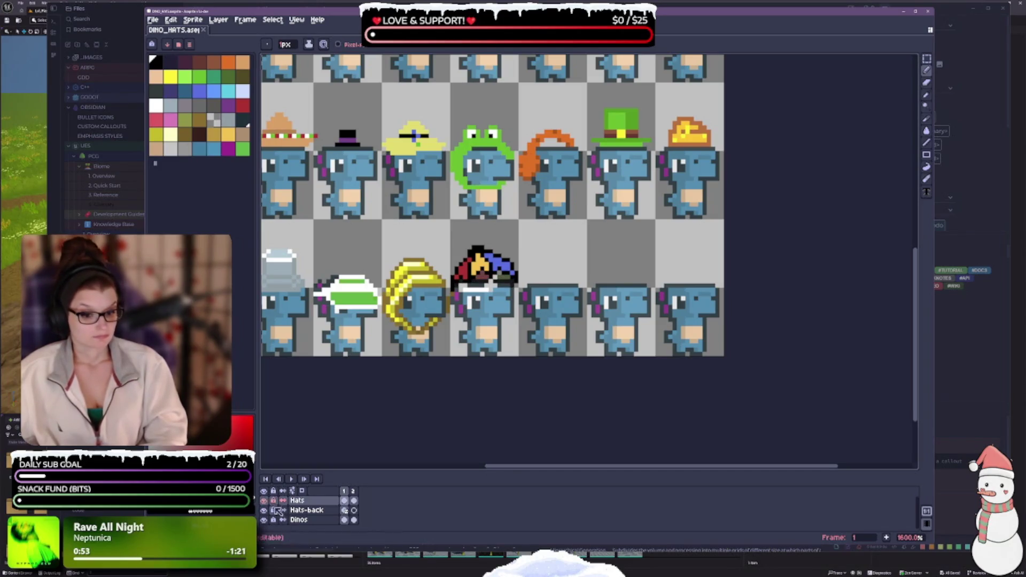
scroll(540, 222, up, 2)
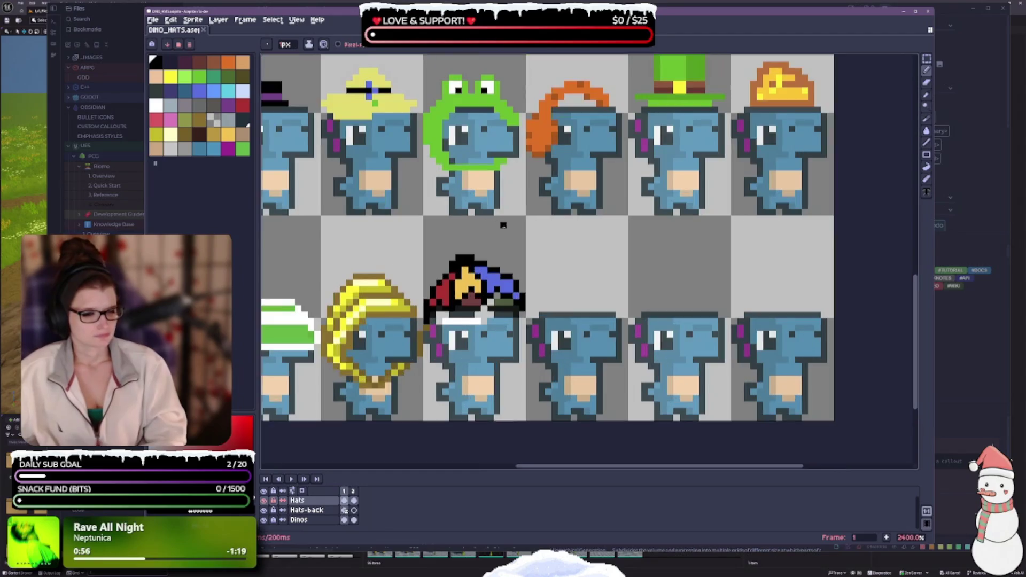
click(310, 510)
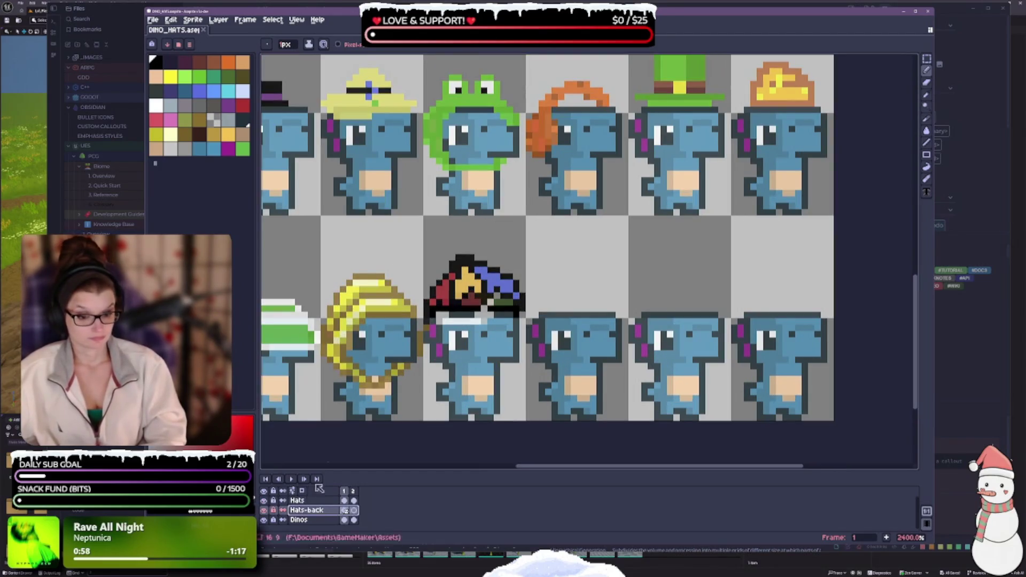
alt+click(497, 299)
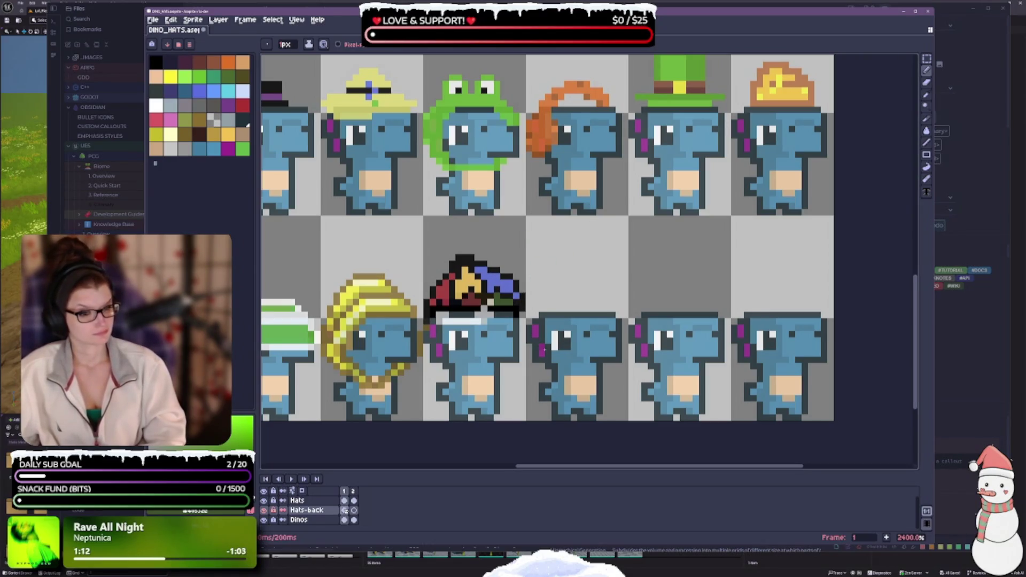
scroll(529, 353, down, 5)
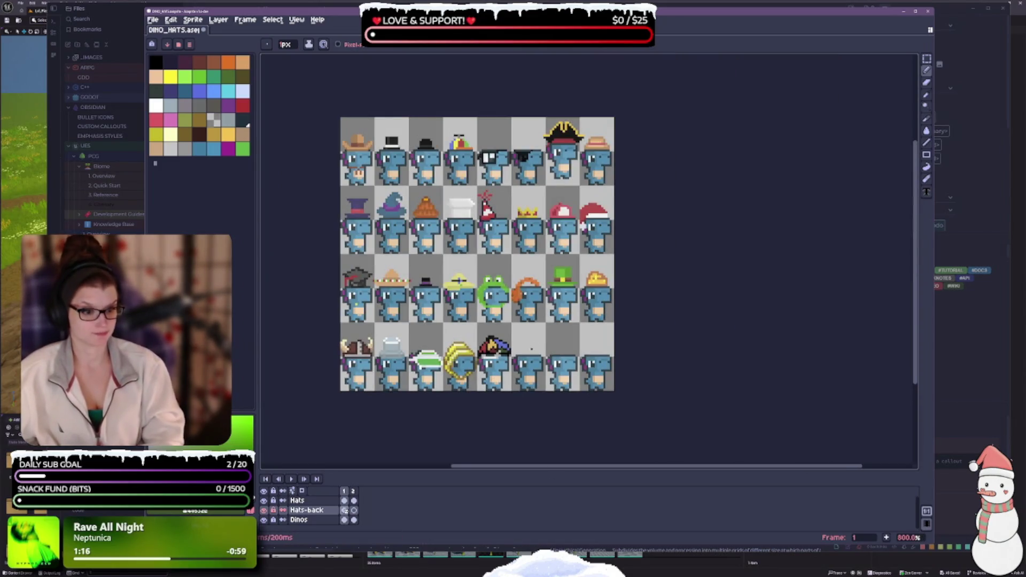
scroll(516, 353, up, 3)
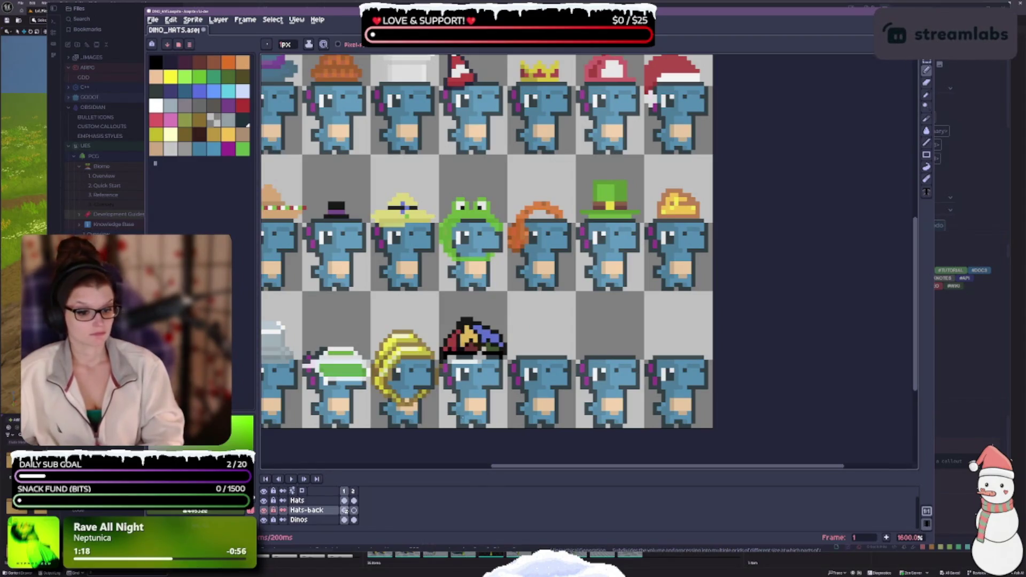
- On the Hats layer, marquee-select the jester hat and shift its top band down a pixel
click(304, 500)
scroll(513, 329, up, 2)
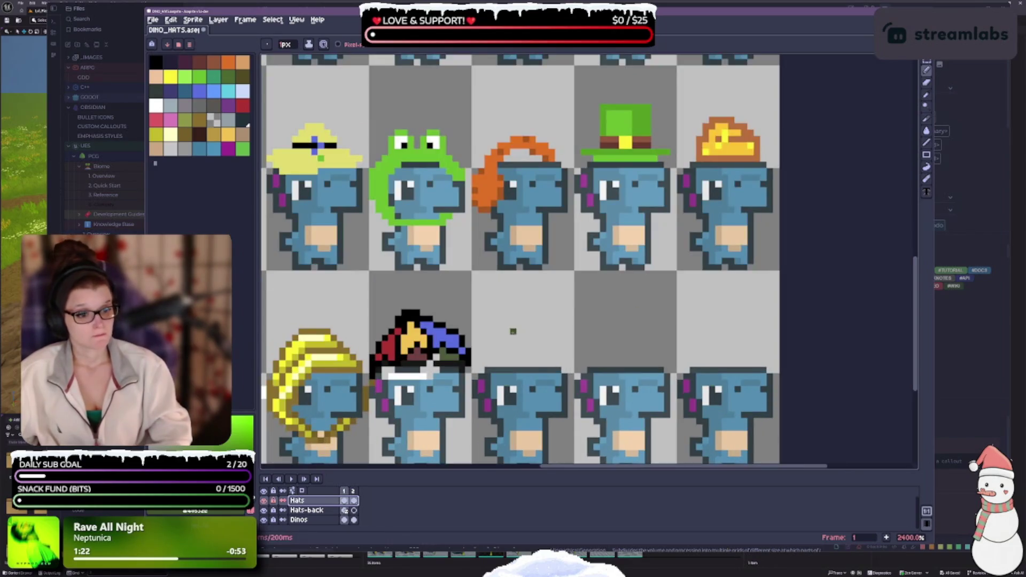
click(927, 63)
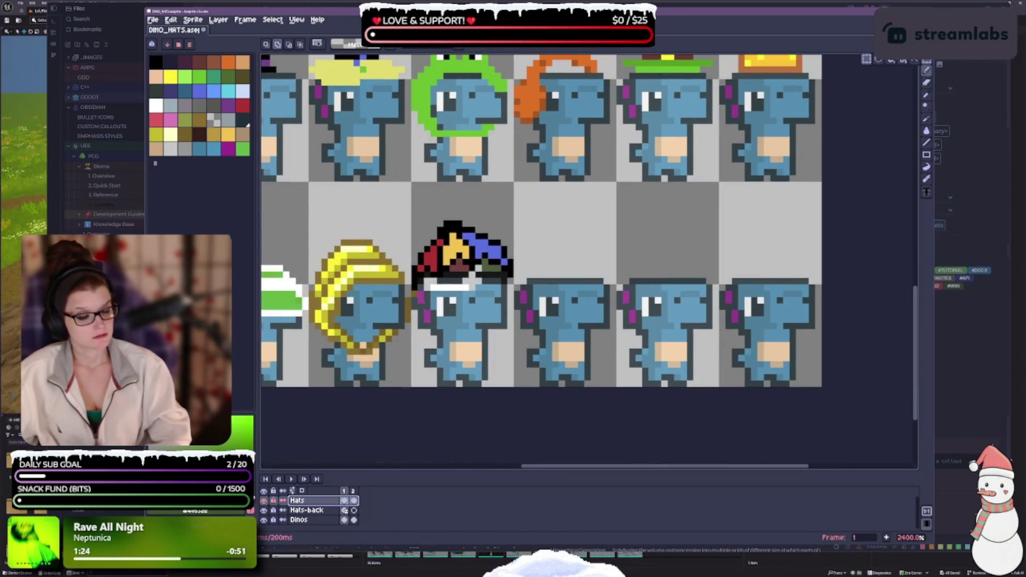
scroll(436, 228, up, 1)
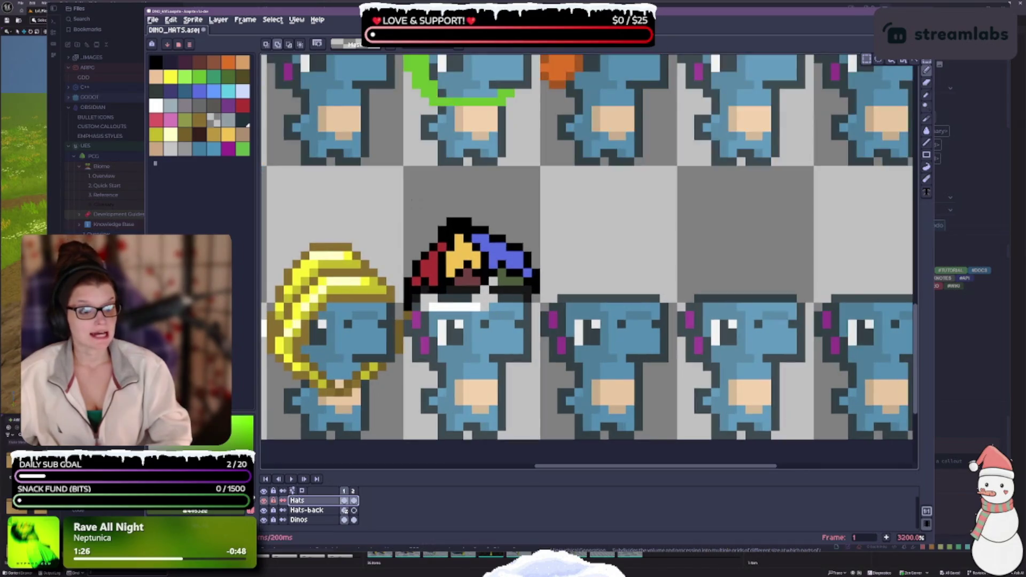
mouse_move(404, 217)
mouse_down()
mouse_move(515, 236)
mouse_move(538, 294)
mouse_up()
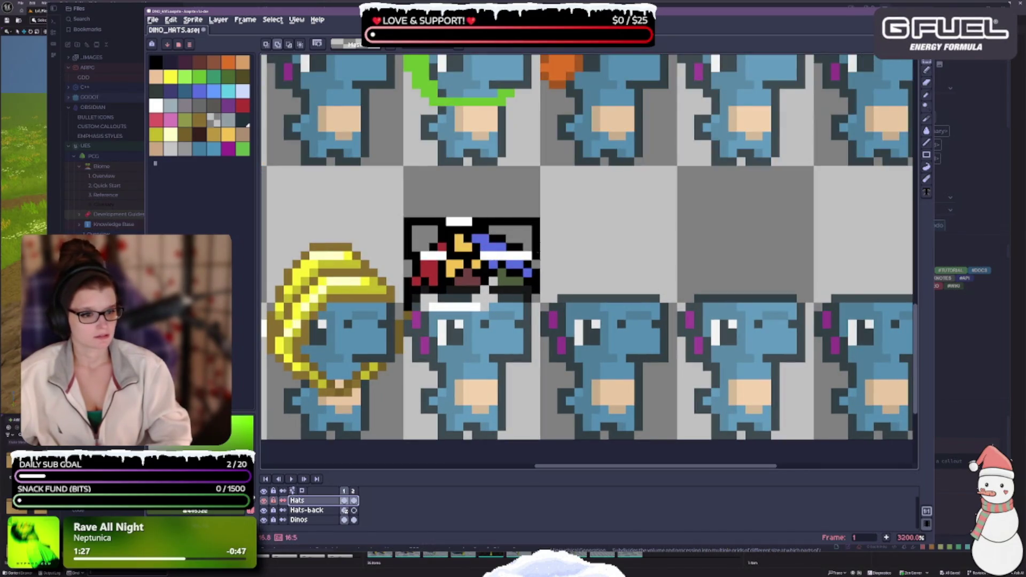
drag(533, 233, 541, 270)
- Add the hat's left black column to the selection, nudge it up one pixel and deselect
scroll(545, 291, up, 1)
scroll(588, 262, left, 3)
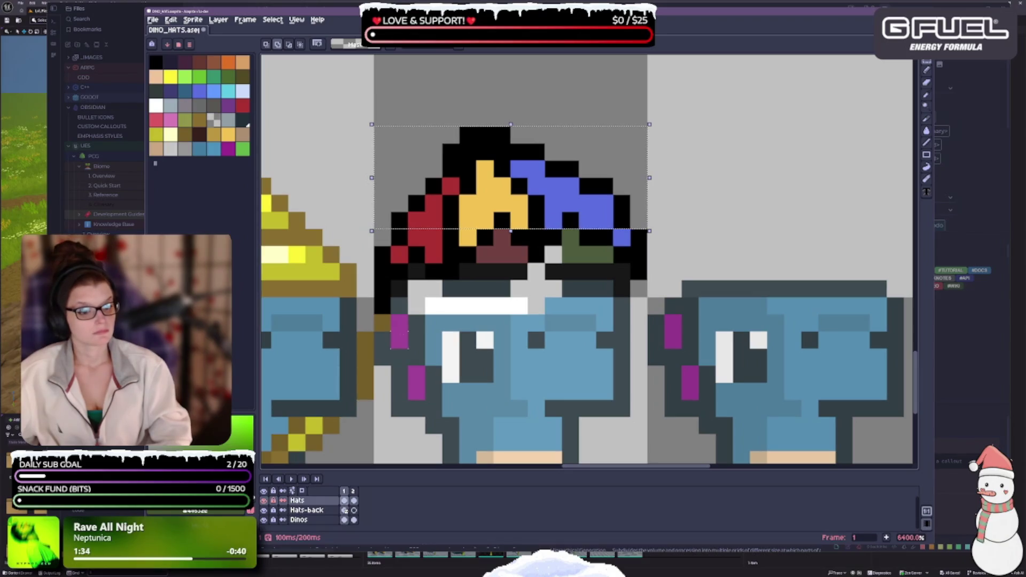
drag(382, 315, 391, 230)
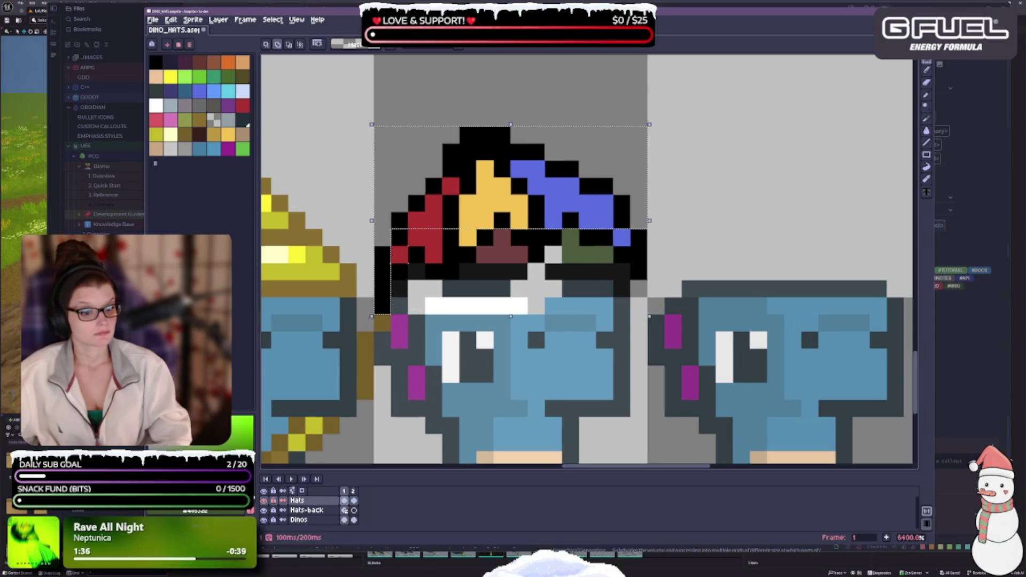
mouse_move(399, 270)
mouse_down()
mouse_move(406, 246)
mouse_move(433, 237)
mouse_move(468, 254)
mouse_move(470, 243)
mouse_move(498, 238)
mouse_move(553, 237)
mouse_move(537, 254)
mouse_move(585, 236)
mouse_move(645, 244)
mouse_up()
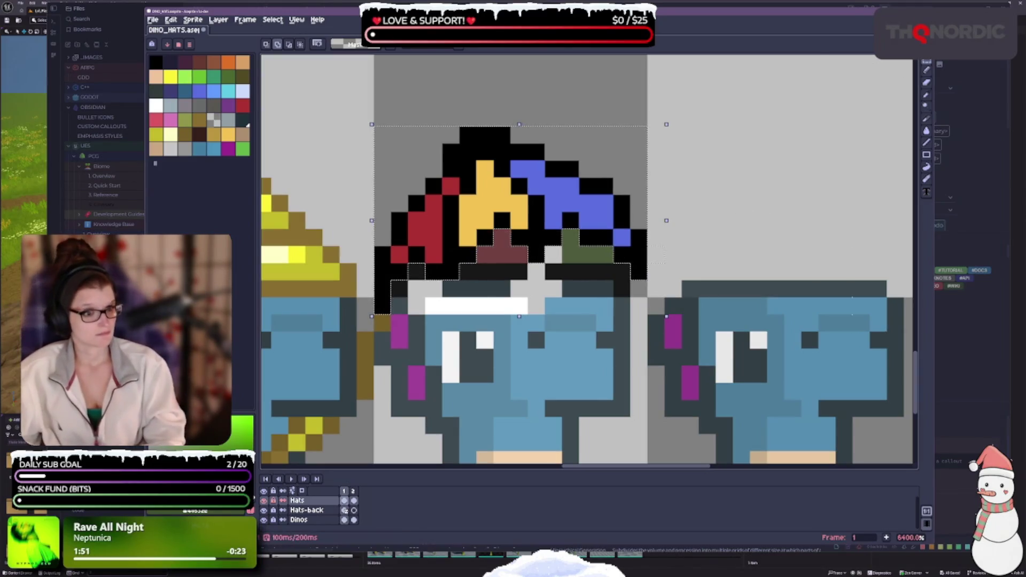
scroll(651, 139, down, 1)
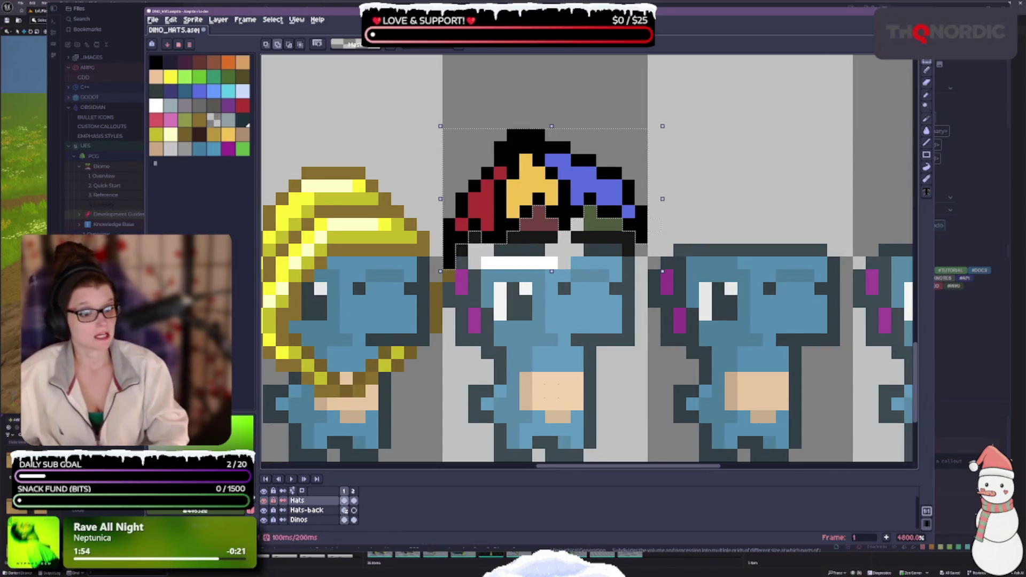
scroll(651, 139, up, 2)
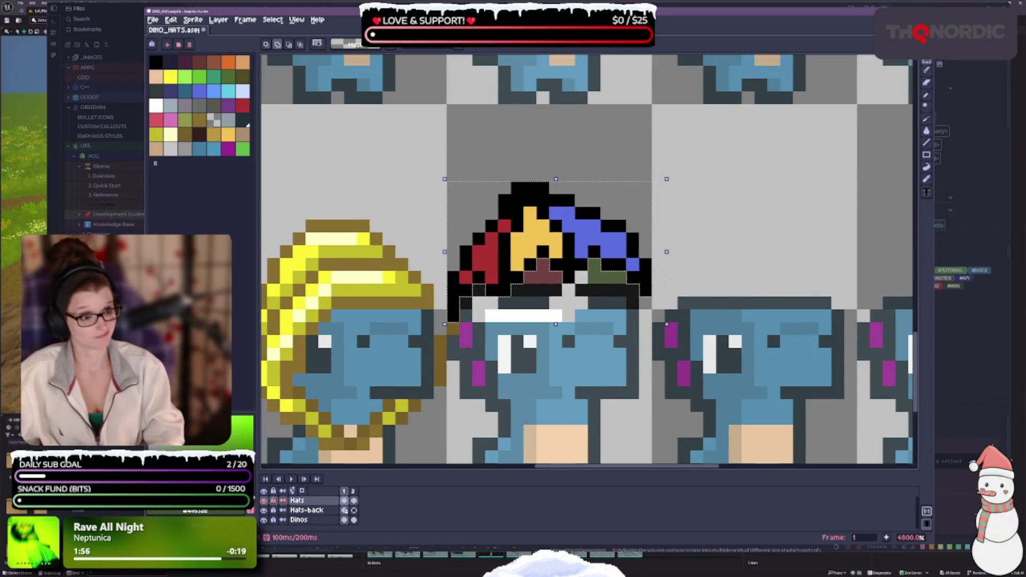
scroll(587, 374, down, 2)
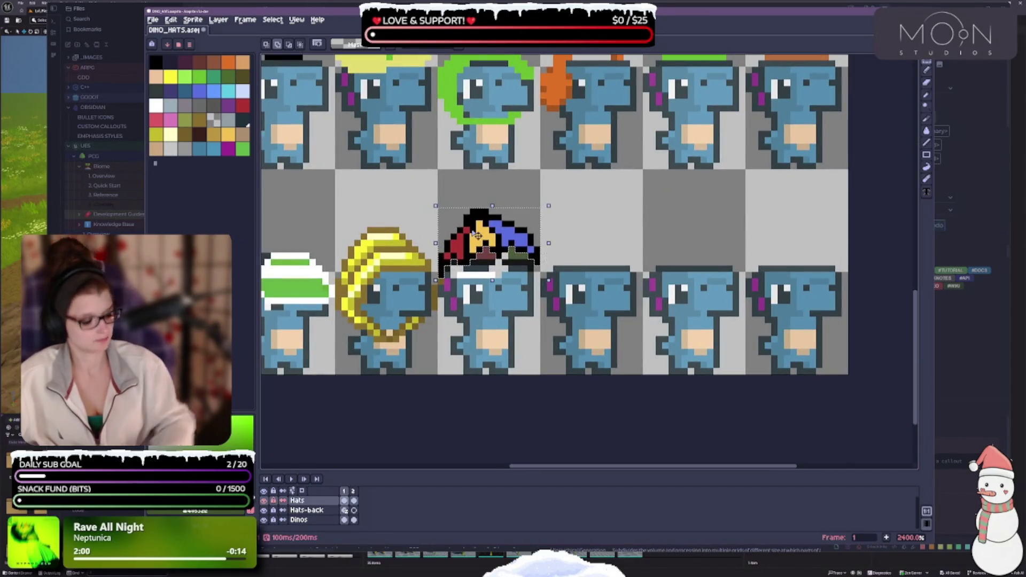
key(Up)
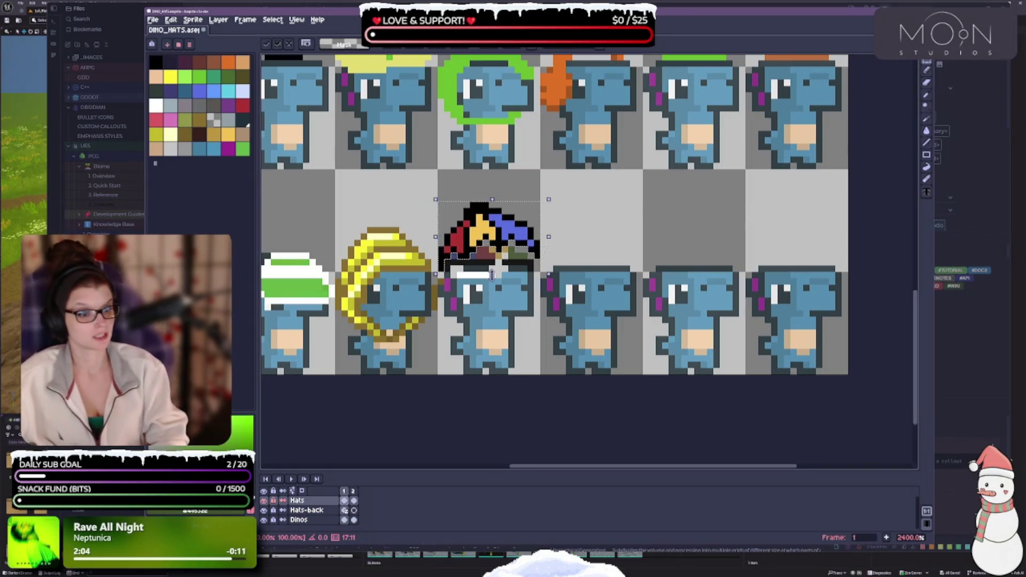
scroll(493, 276, down, 2)
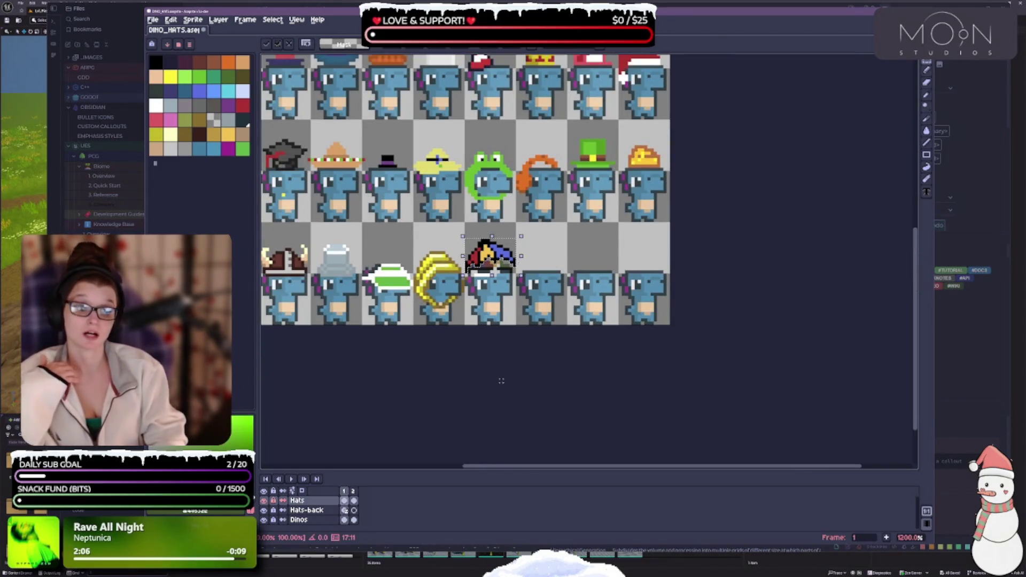
scroll(476, 285, up, 2)
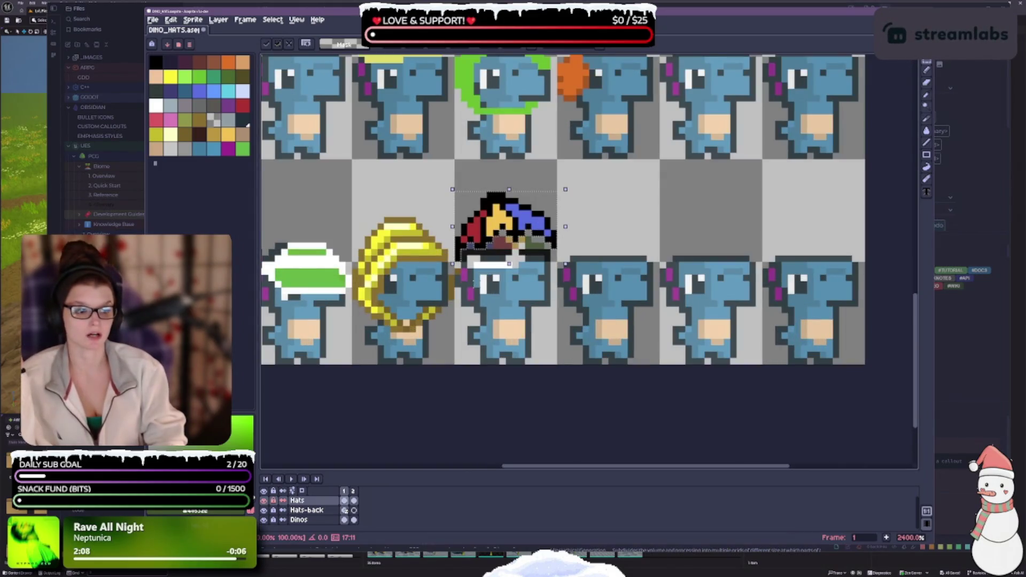
key(ctrl+d)
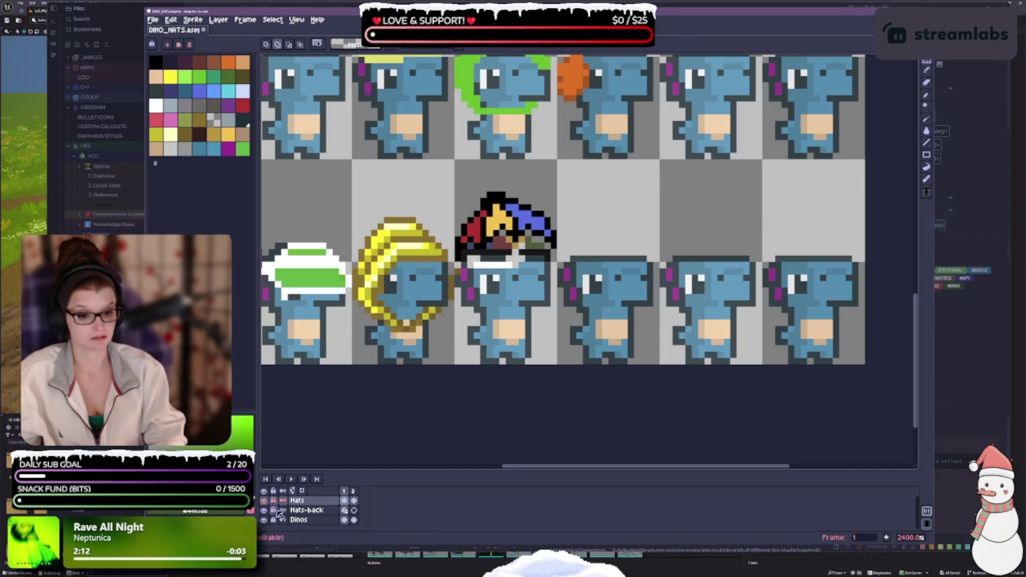
click(306, 510)
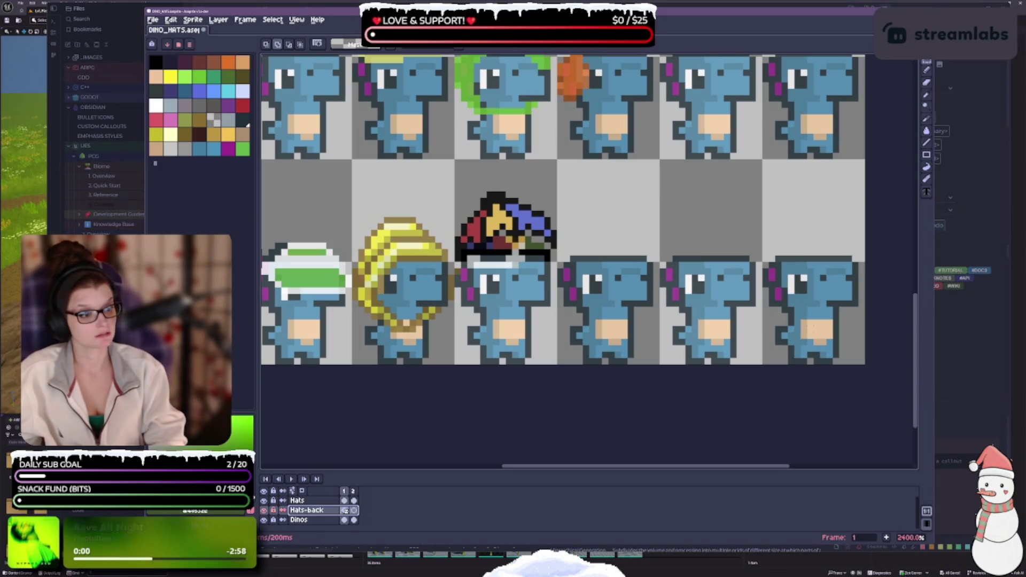
- Toggle the Hats and Hats-back layers' visibility to compare, leaving both visible
key(b)
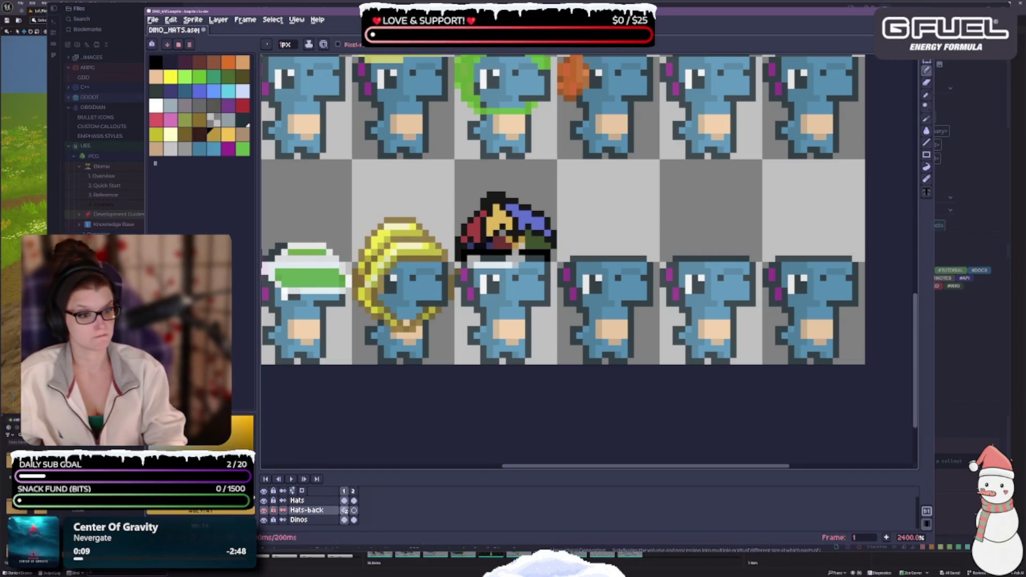
key(i)
key(b)
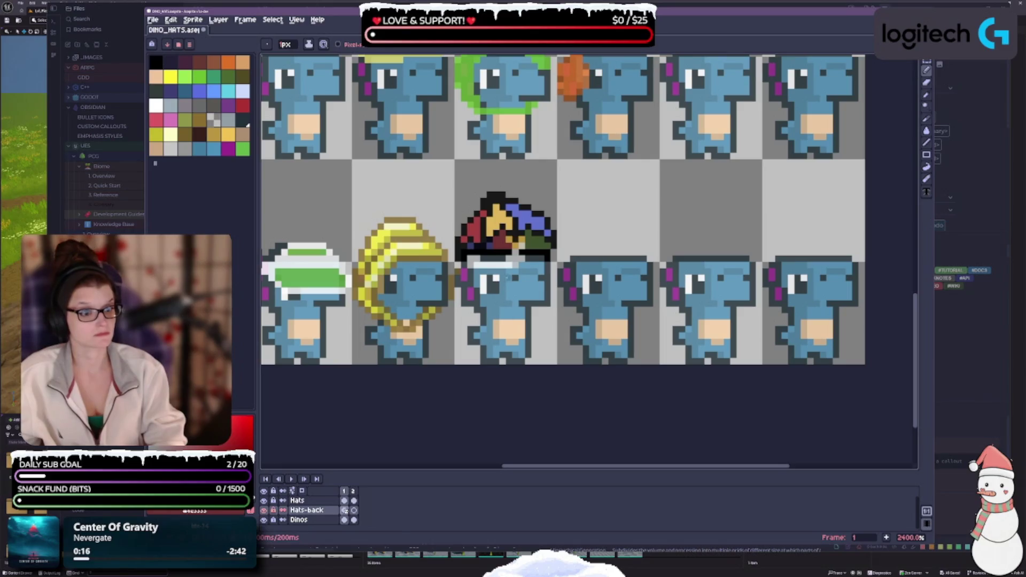
click(264, 510)
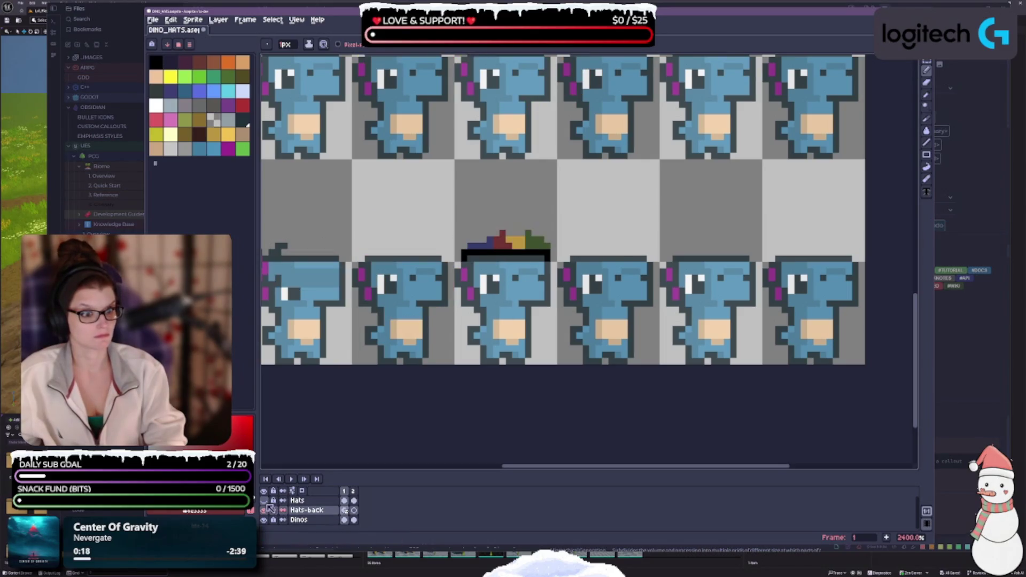
click(264, 510)
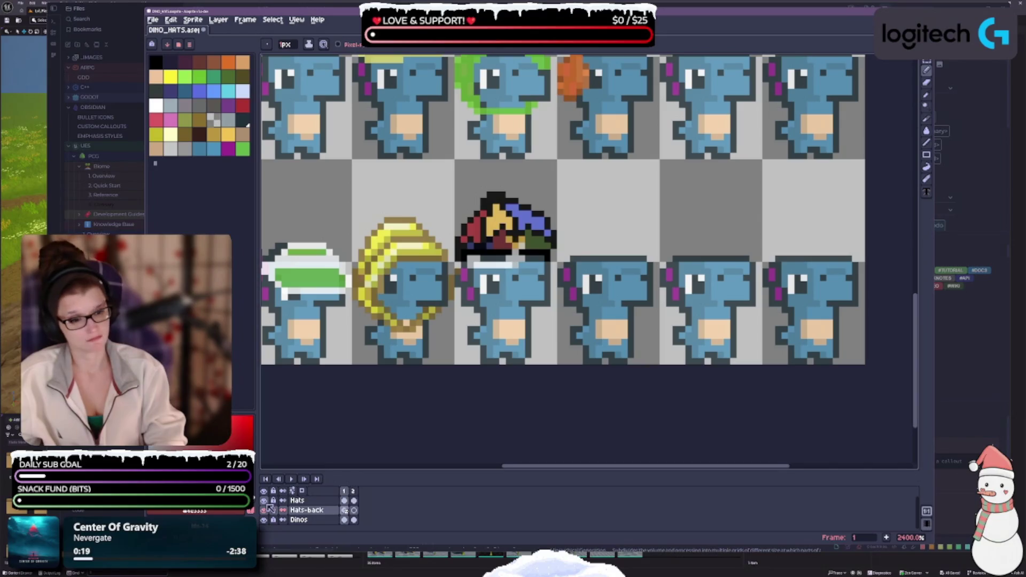
click(265, 509)
click(265, 509)
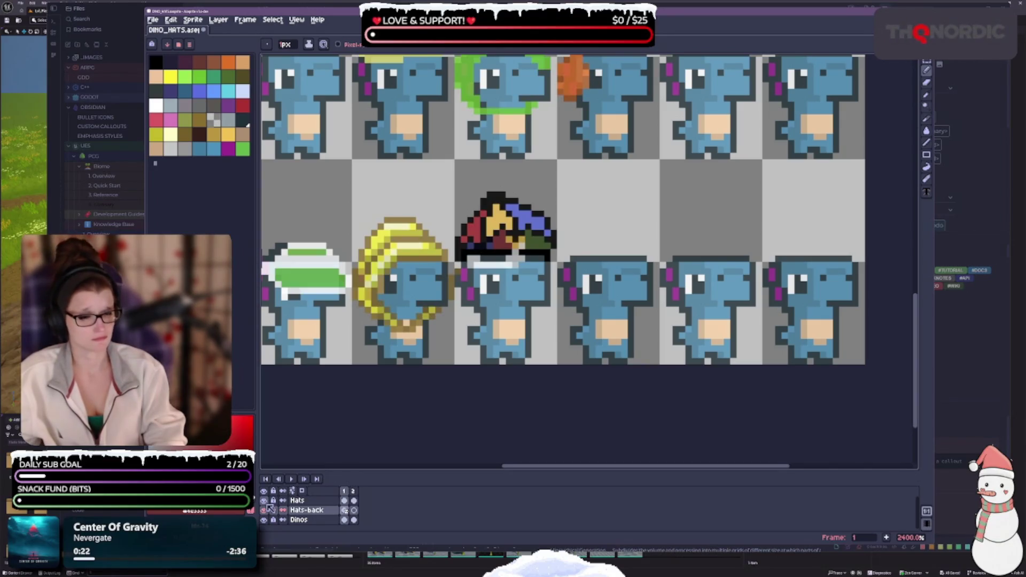
click(265, 503)
click(266, 502)
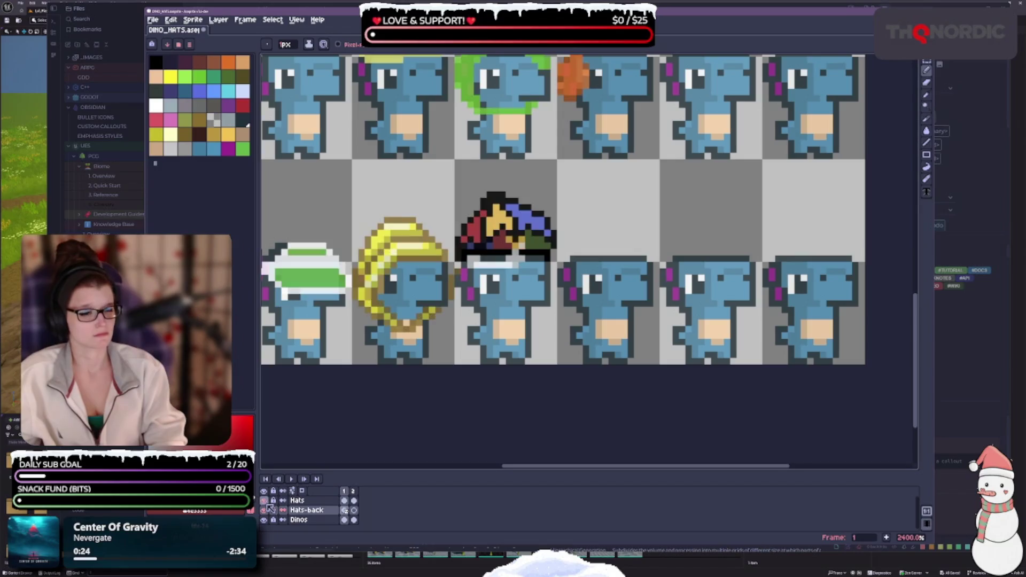
click(264, 501)
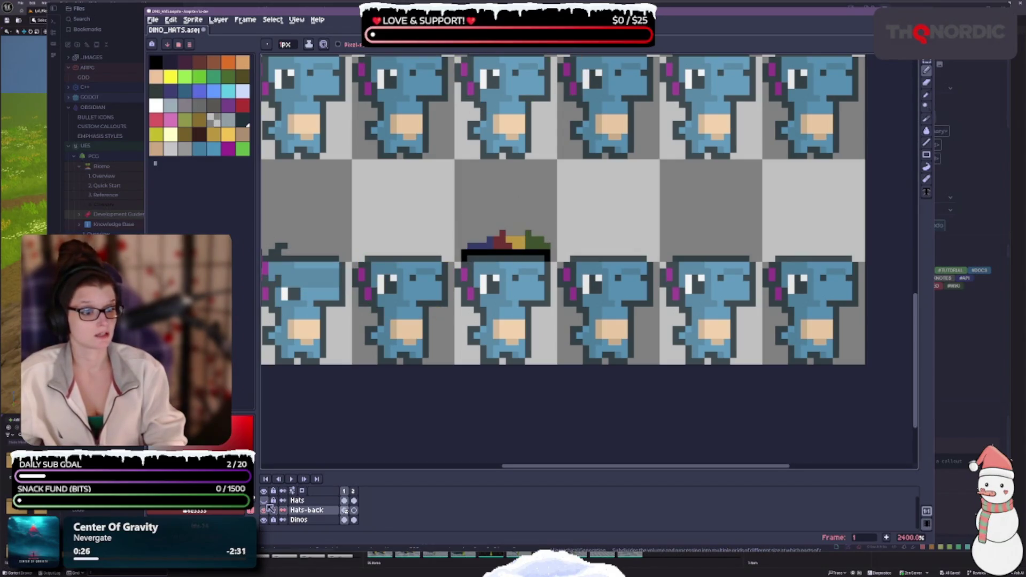
click(265, 501)
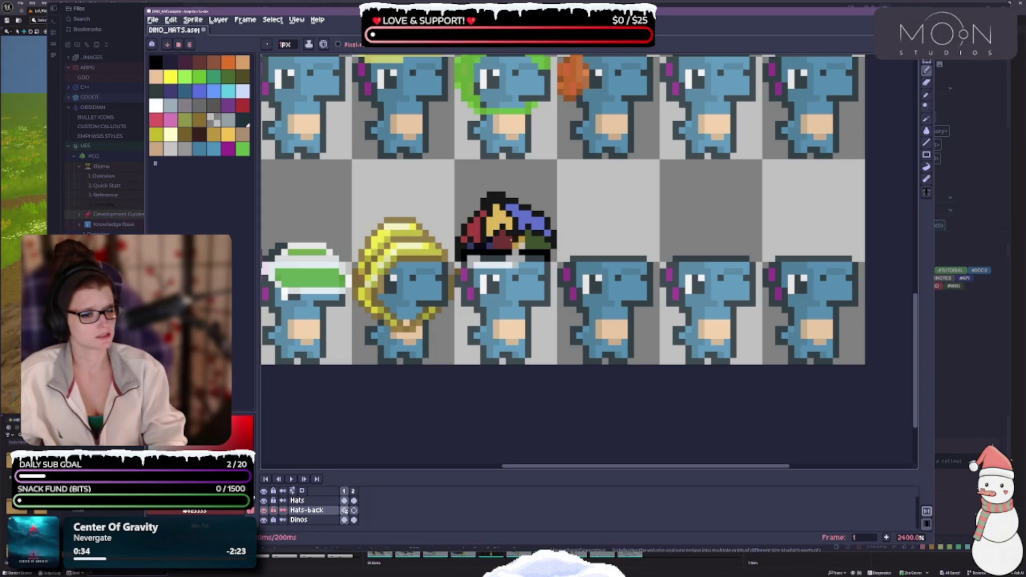
- Eyedrop the jester hat's blue as the pencil colour
key(i)
click(494, 241)
key(b)
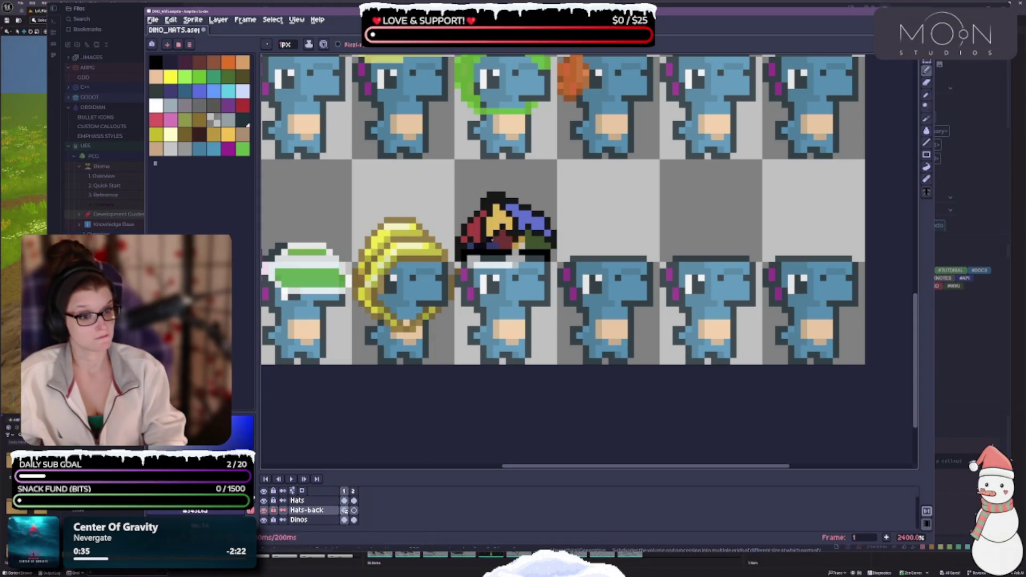